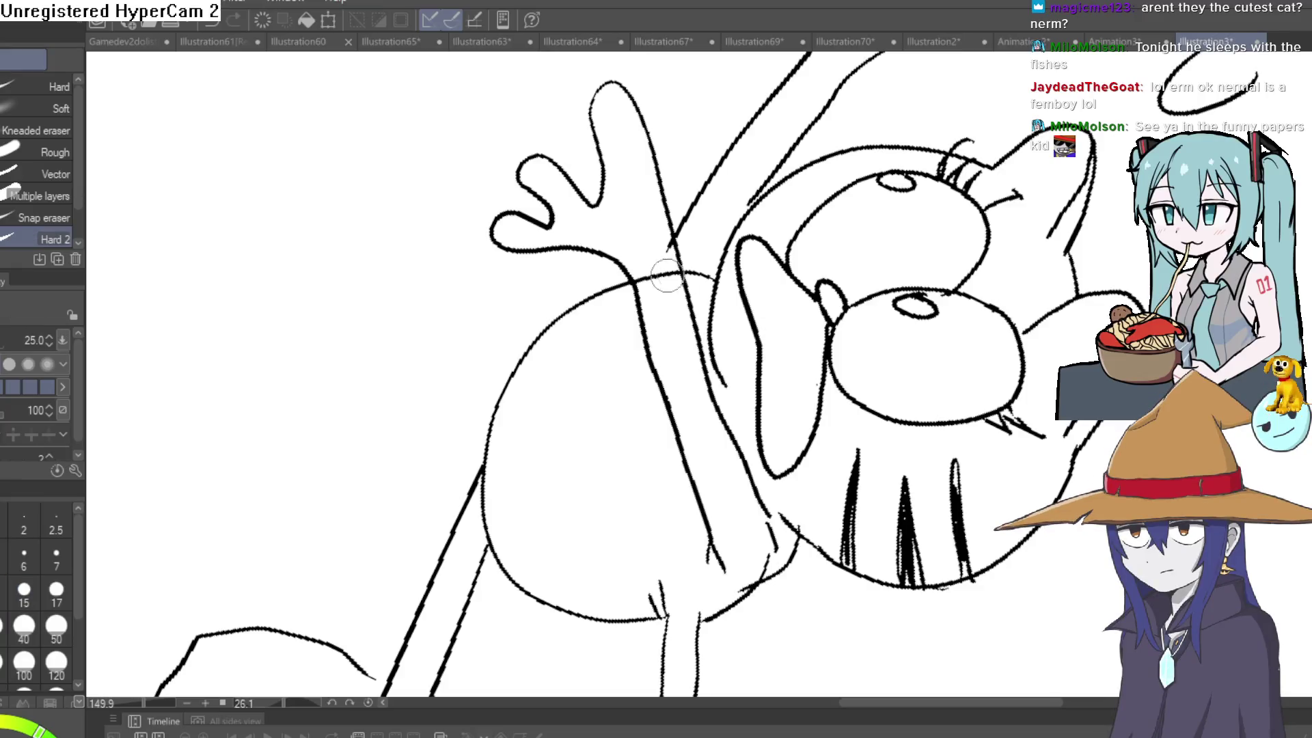
Erase stray marks around the cat, then ink a short stroke and a curling tail on its right.
mouse_move(679, 253)
left_mouse_down()
mouse_move(646, 277)
mouse_move(671, 276)
left_mouse_up()
scroll(671, 276, "down", 5)
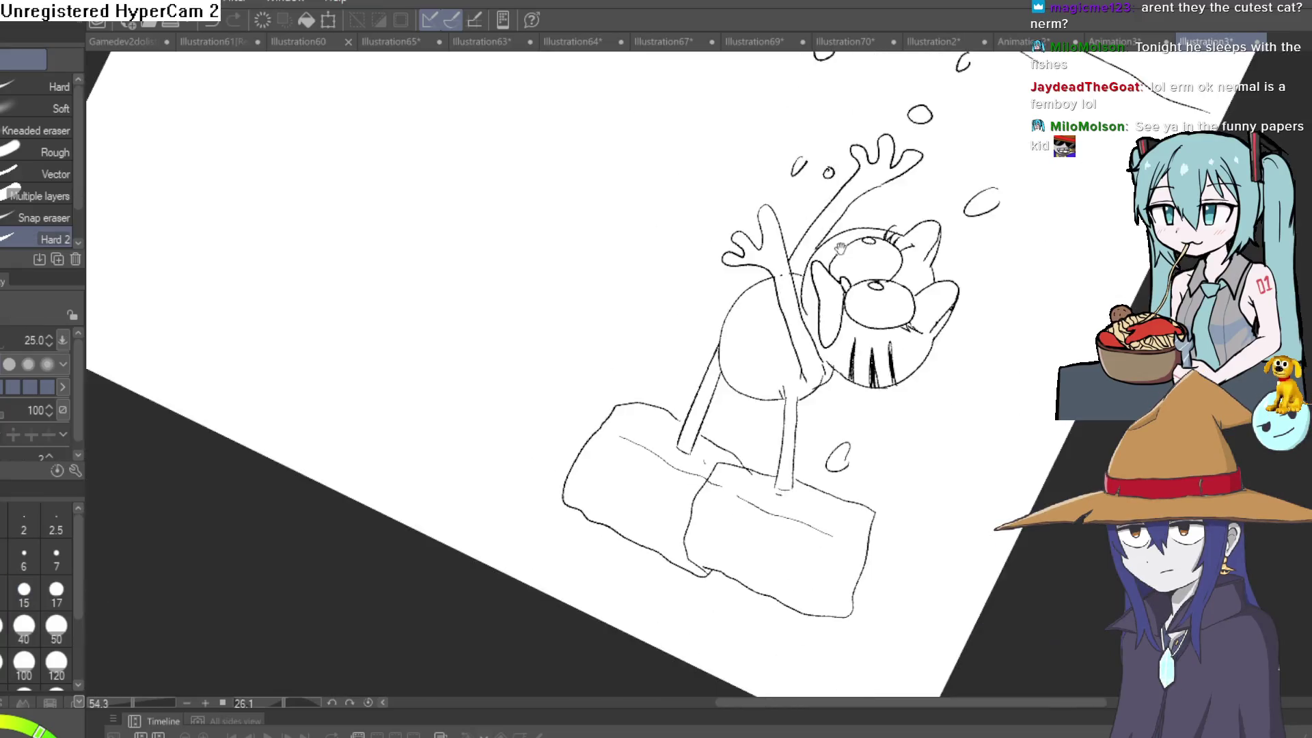
key("p")
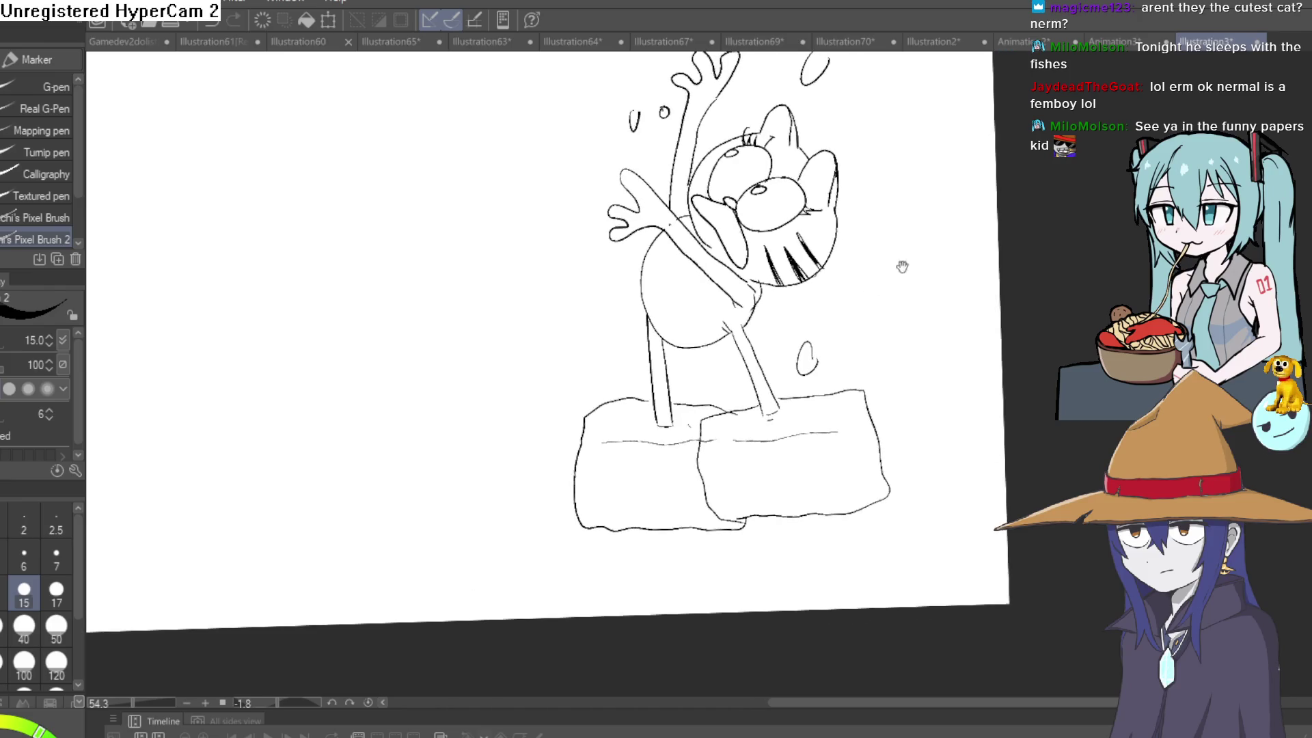
left_click_drag(736, 319, 766, 316)
left_click_drag(892, 217, 850, 256)
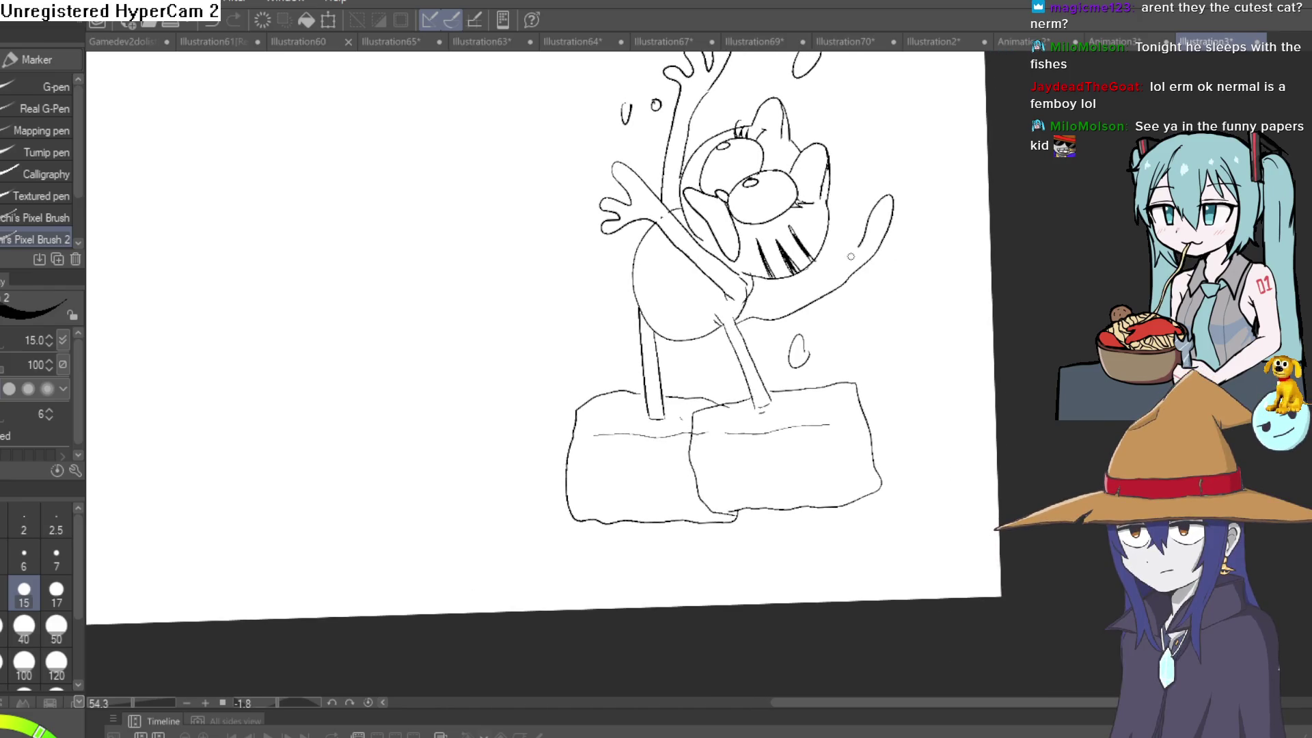
scroll(844, 468, "down", 4)
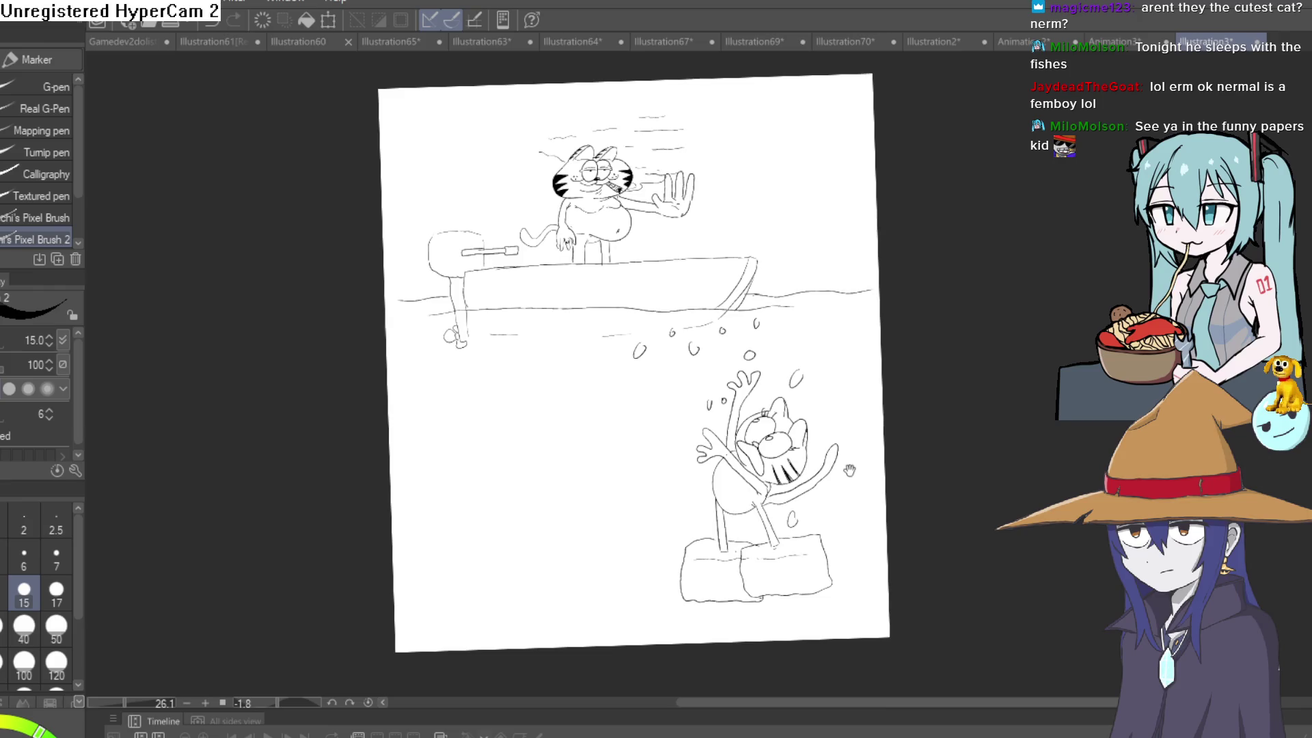
Straighten the tilted page view and zoom in on the blank area beside the cat.
key("at")
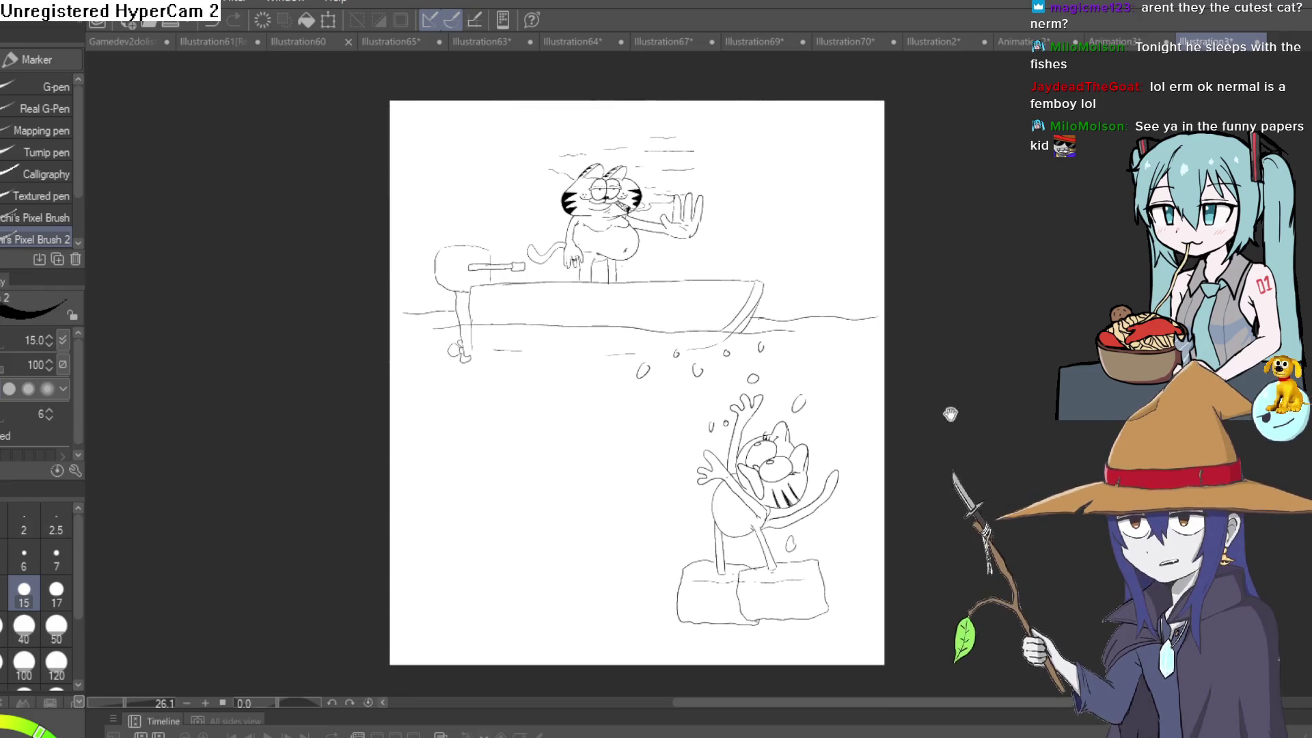
left_click_drag(679, 431, 787, 372)
left_click_drag(667, 424, 741, 382)
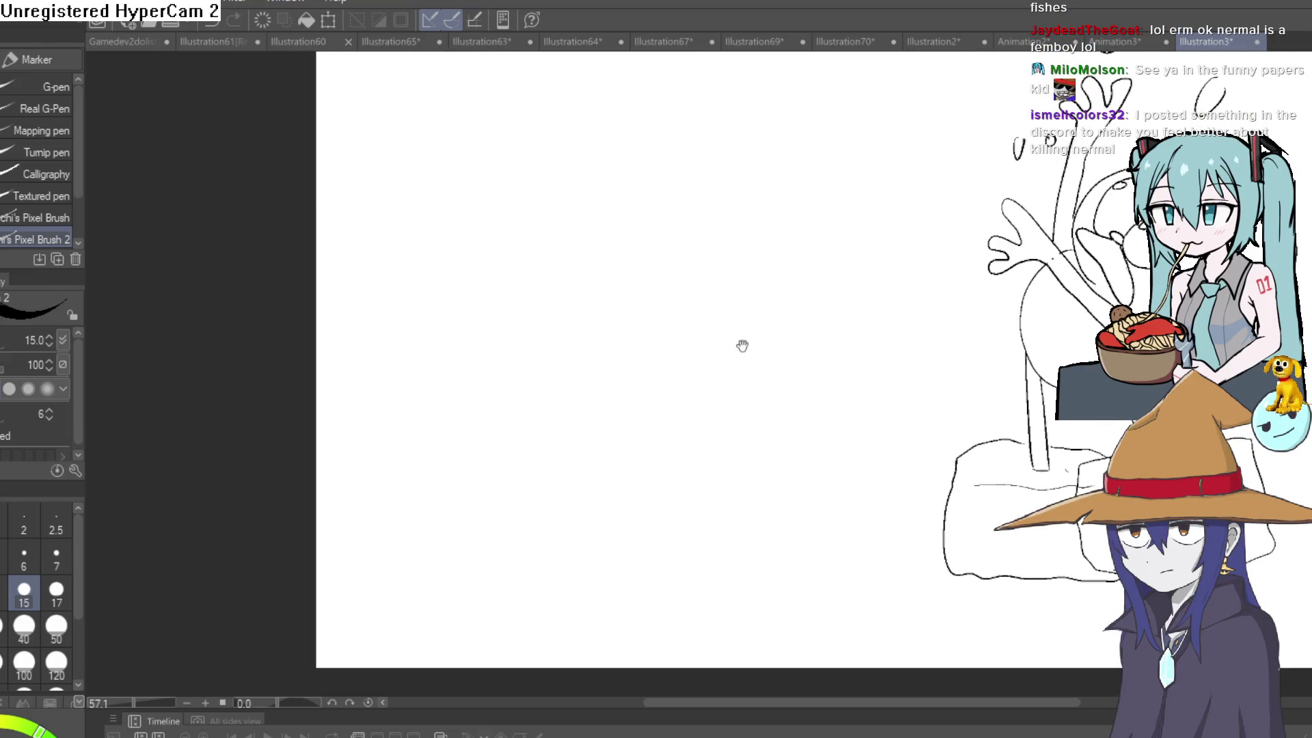
Draw the fish's long wavy body, tail and belly line beside the cat.
left_click_drag(721, 298, 786, 322)
mouse_move(679, 296)
left_mouse_down()
mouse_move(593, 324)
mouse_move(538, 287)
mouse_move(537, 380)
mouse_move(569, 363)
left_mouse_up()
left_click_drag(679, 364, 724, 368)
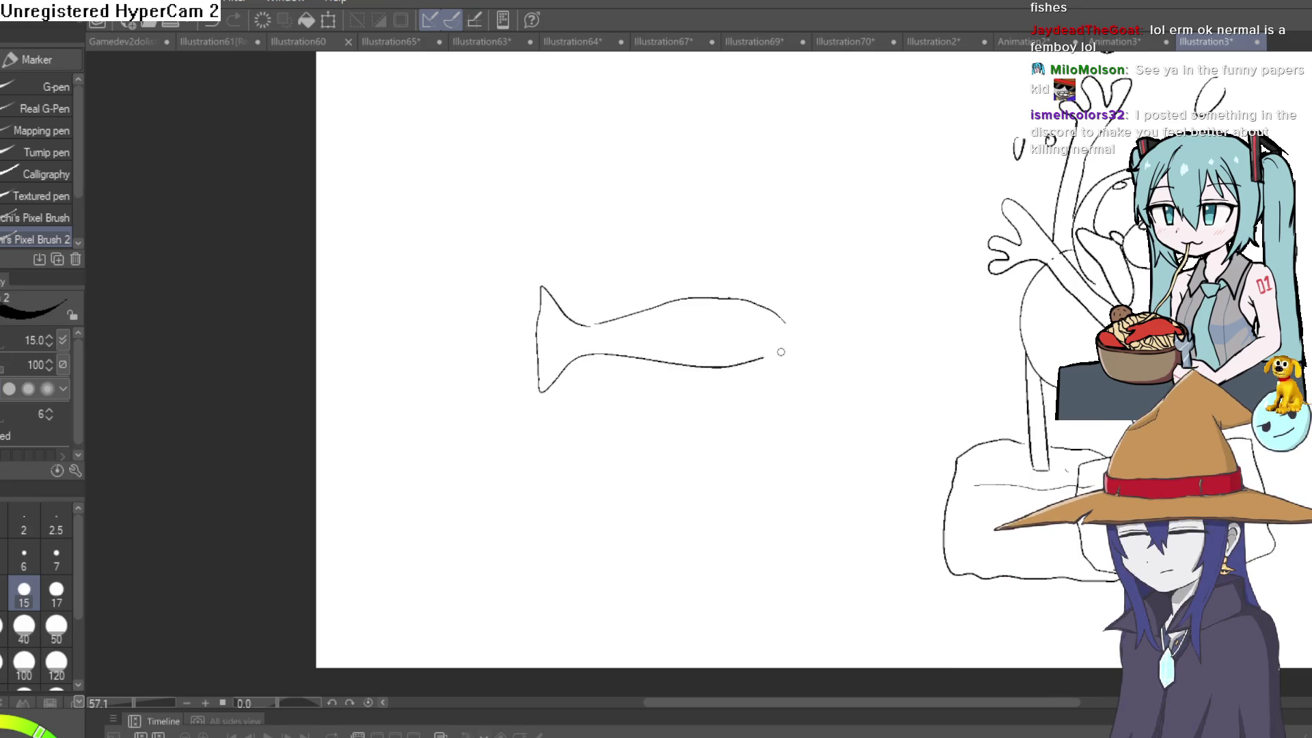
scroll(747, 184, "up", 5)
mouse_move(697, 273)
left_mouse_down()
mouse_move(664, 288)
mouse_move(749, 284)
mouse_move(721, 250)
mouse_move(751, 202)
mouse_move(770, 313)
mouse_move(738, 211)
mouse_move(813, 273)
mouse_move(765, 310)
left_mouse_up()
Undo the misdrawn upper eye, erase its stray line and touch up the eye's top.
key("ctrl+z")
key("e")
left_click_drag(779, 238, 741, 236)
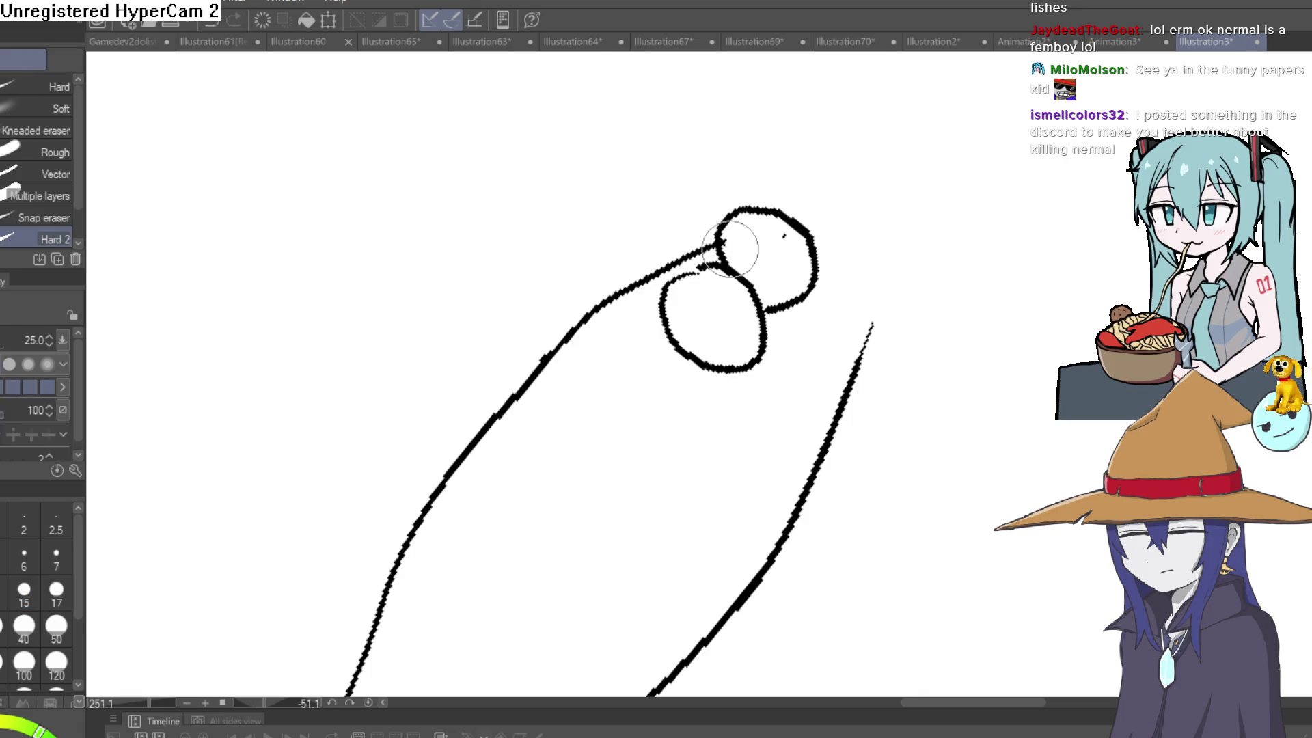
key("p")
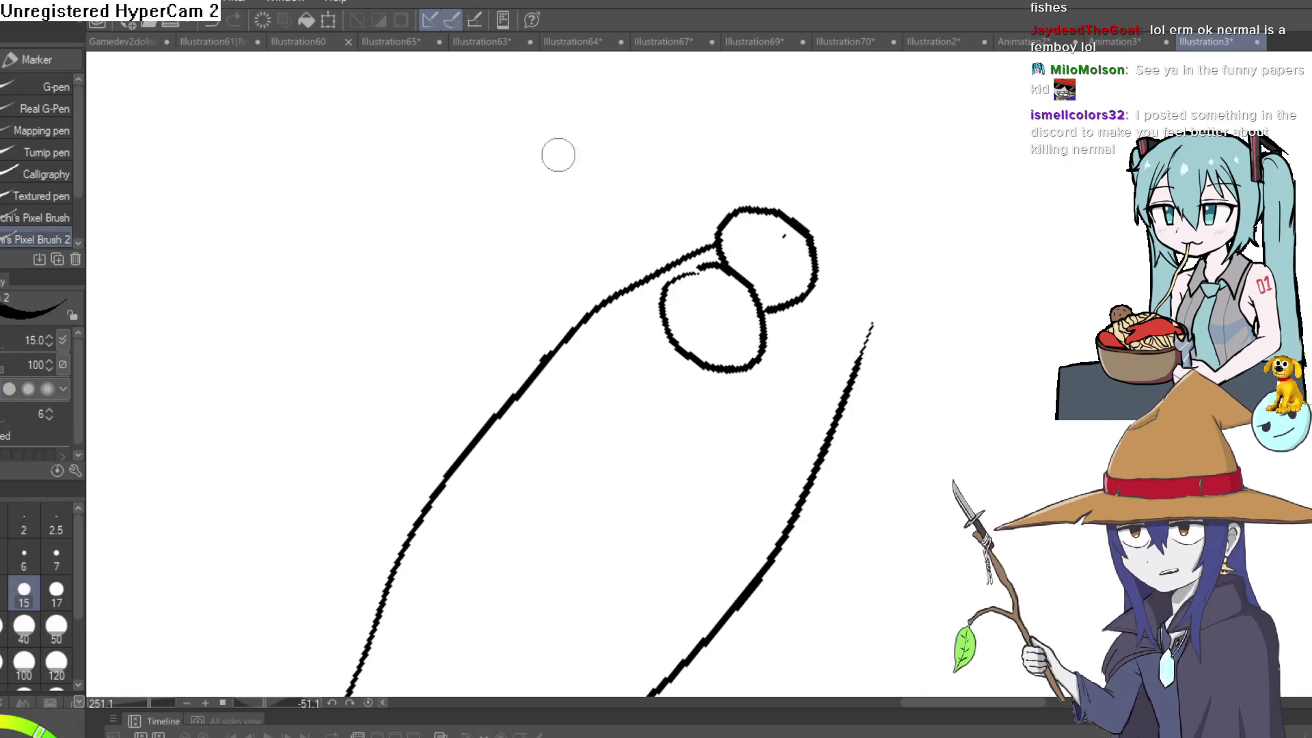
scroll(771, 233, "up", 2)
mouse_move(793, 174)
left_mouse_down()
mouse_move(766, 181)
mouse_move(756, 248)
mouse_move(697, 328)
mouse_move(690, 307)
mouse_move(658, 379)
mouse_move(556, 472)
left_mouse_up()
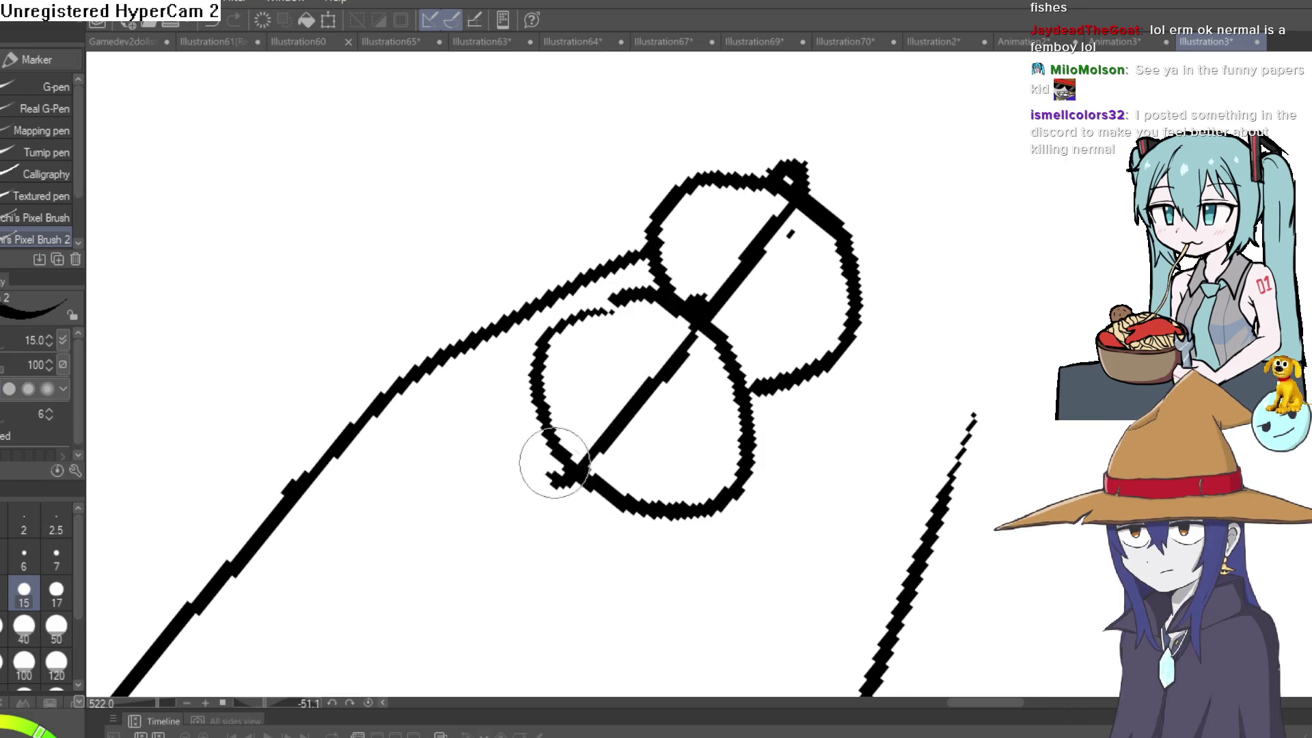
Add a heavy eyelid line, shine strokes and pupils to both eyes.
left_click_drag(660, 326, 584, 413)
left_click_drag(745, 209, 700, 261)
mouse_move(791, 232)
left_mouse_down()
mouse_move(789, 249)
mouse_move(779, 232)
left_mouse_up()
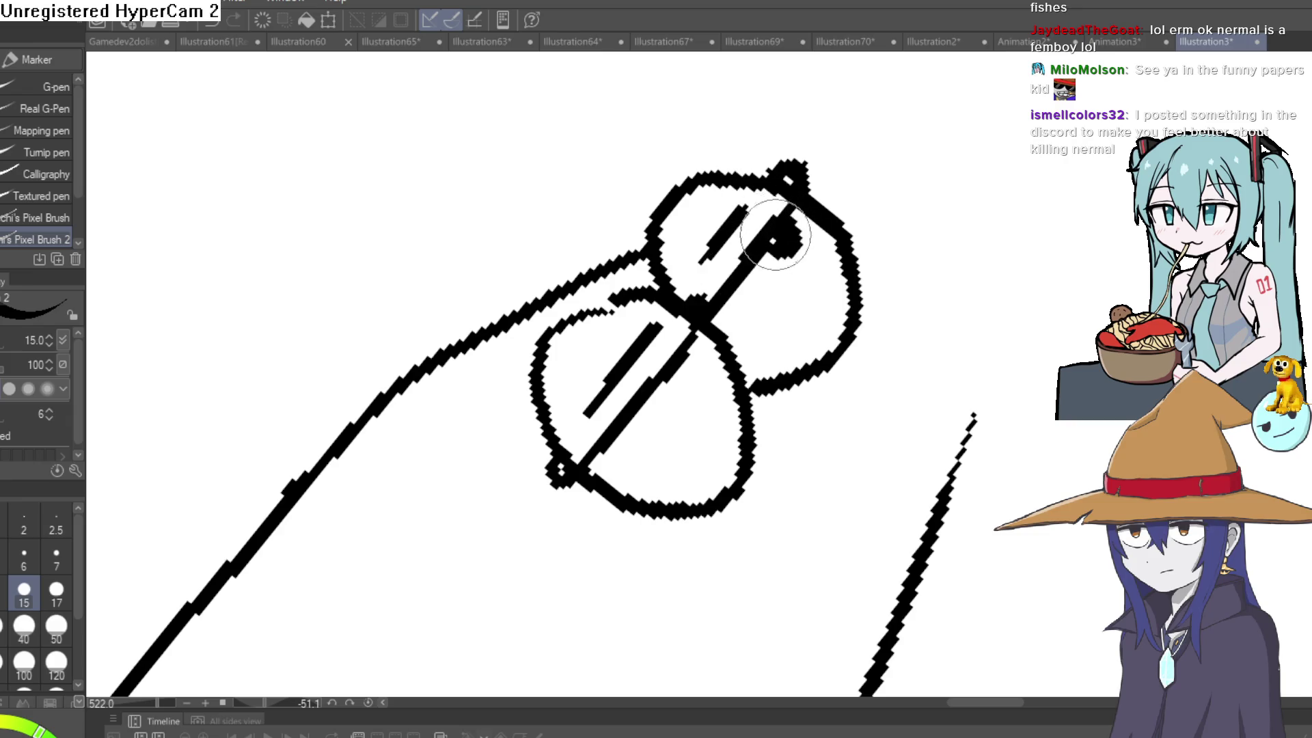
left_click_drag(683, 373, 686, 363)
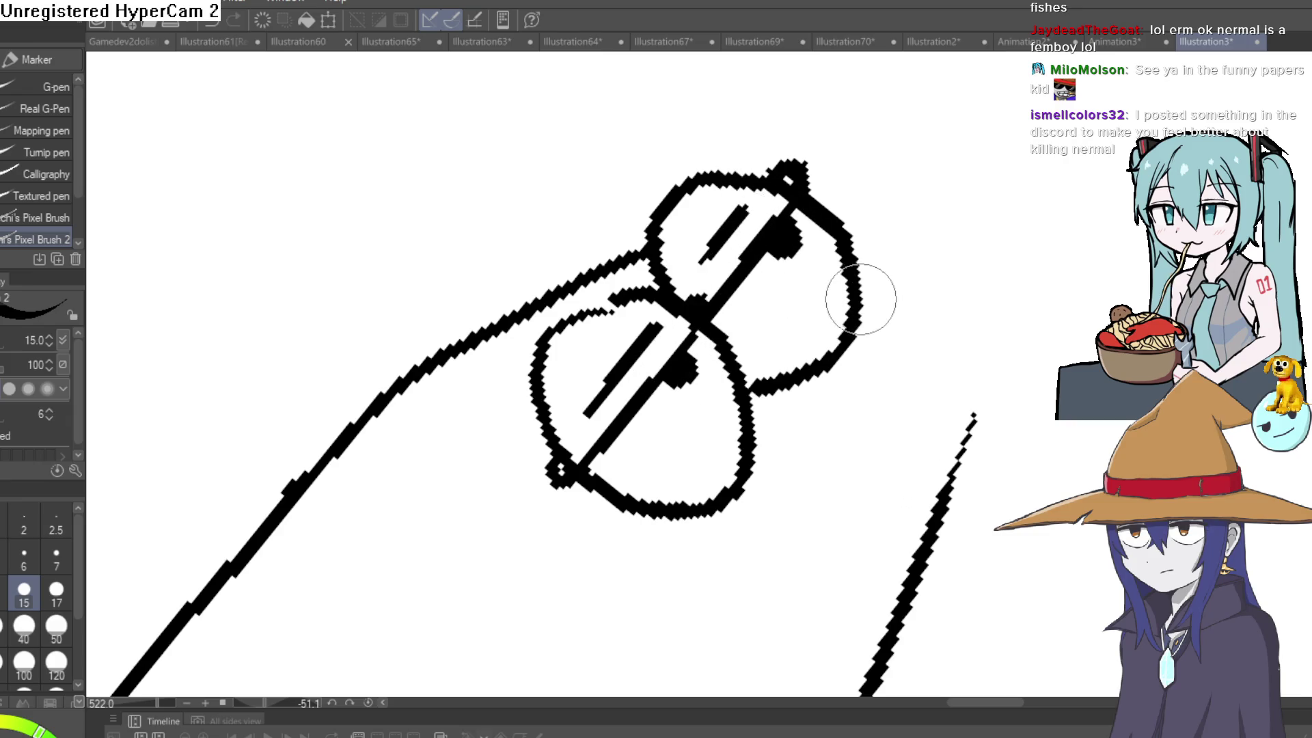
Draw the fish's thick upper and lower lips with a small tick beneath.
mouse_move(862, 294)
left_mouse_down()
mouse_move(981, 239)
mouse_move(852, 498)
left_mouse_up()
mouse_move(978, 307)
left_mouse_down()
mouse_move(999, 346)
mouse_move(849, 576)
left_mouse_up()
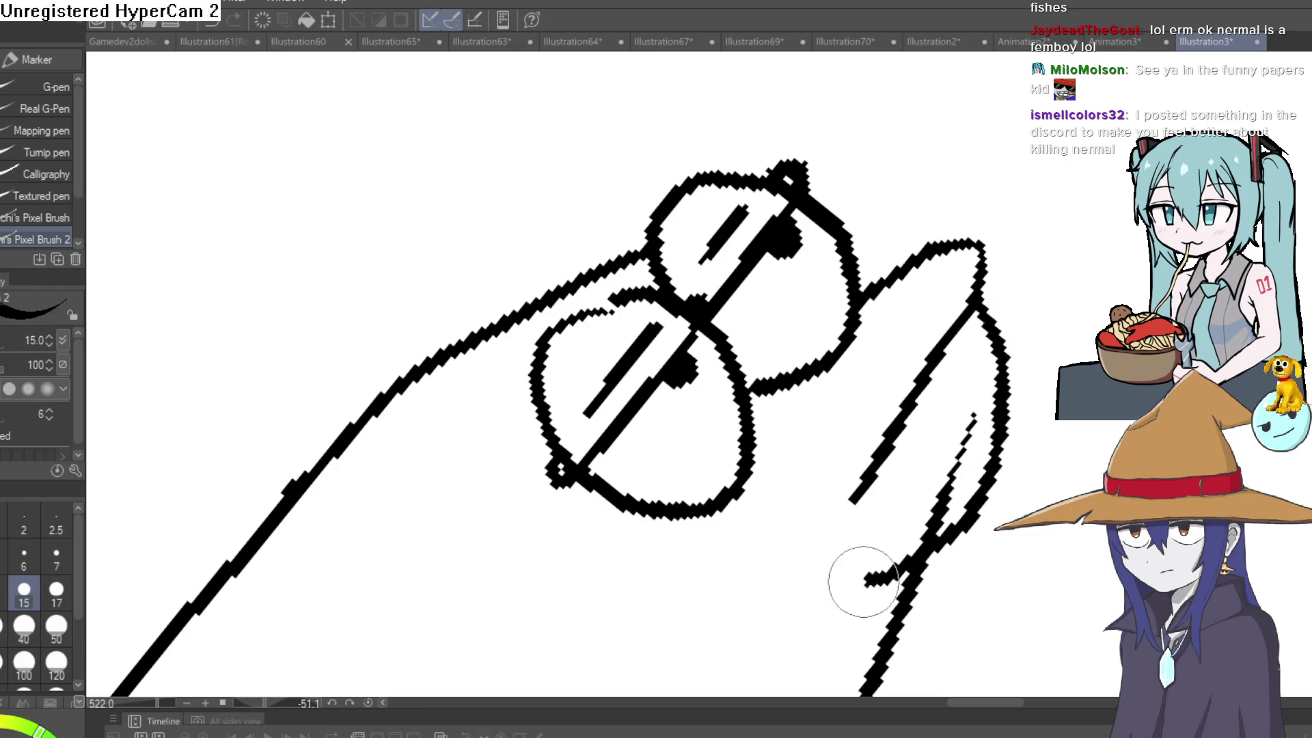
scroll(849, 577, "down", 3)
left_click_drag(1013, 343, 946, 399)
scroll(983, 437, "down", 3)
Level the view, add a fin stroke and gill marks, then pull back to see the scene.
left_click_drag(984, 437, 929, 434)
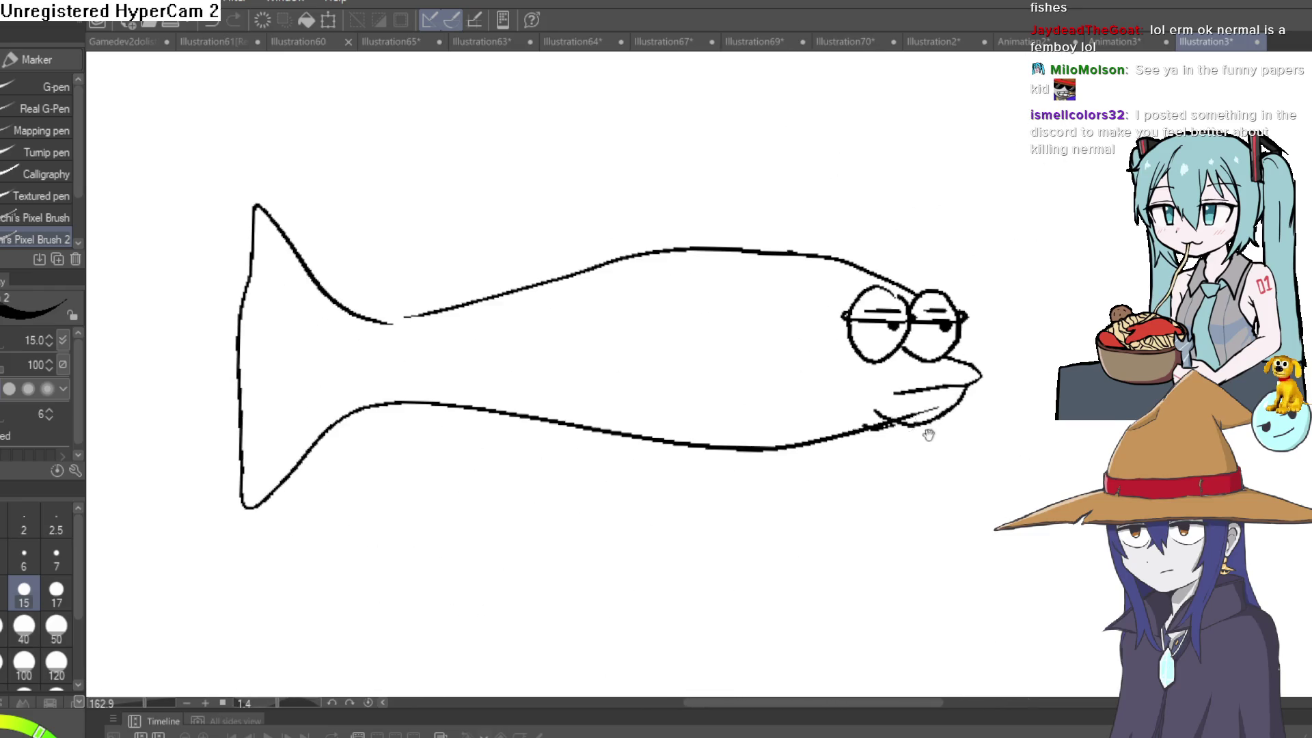
mouse_move(809, 405)
left_mouse_down()
mouse_move(800, 332)
mouse_move(778, 359)
left_mouse_up()
mouse_move(658, 367)
left_mouse_down()
mouse_move(697, 383)
mouse_move(707, 370)
mouse_move(676, 338)
mouse_move(694, 391)
left_mouse_up()
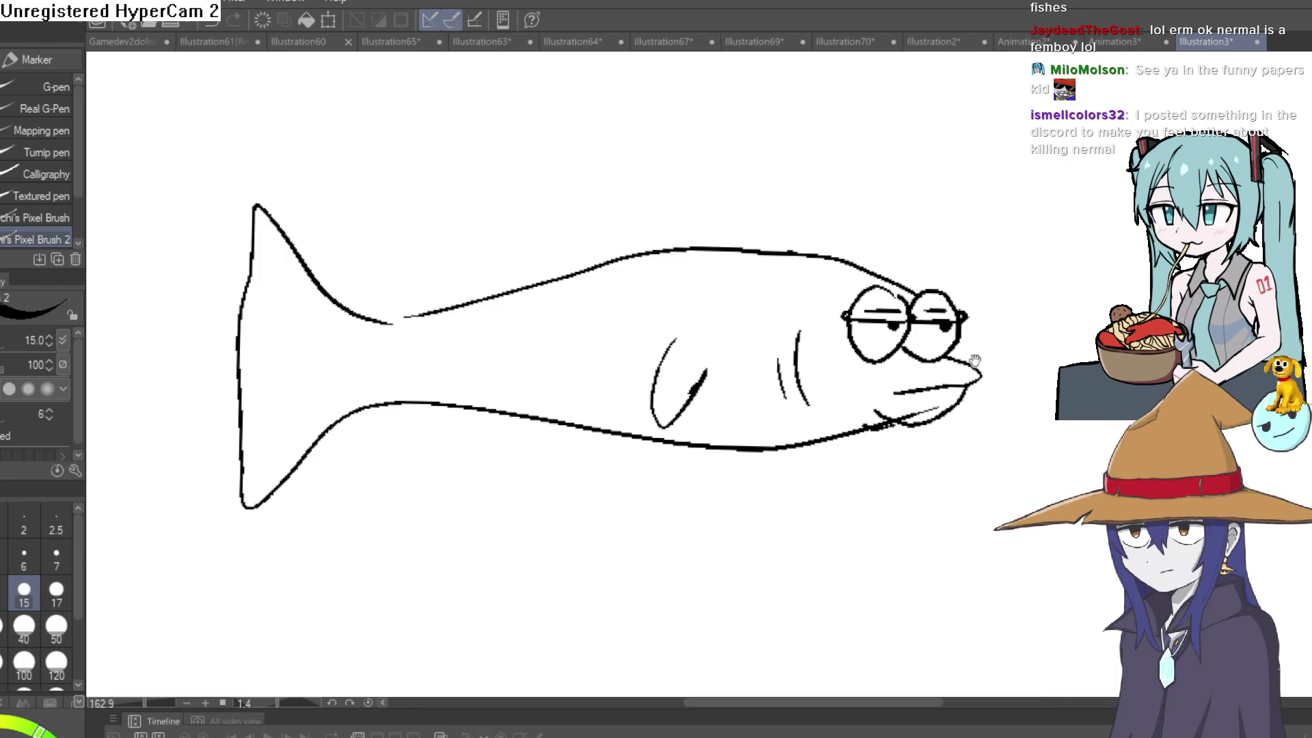
key("e")
scroll(903, 416, "down", 5)
mouse_move(903, 416)
left_mouse_down()
mouse_move(1065, 356)
mouse_move(1082, 410)
left_mouse_up()
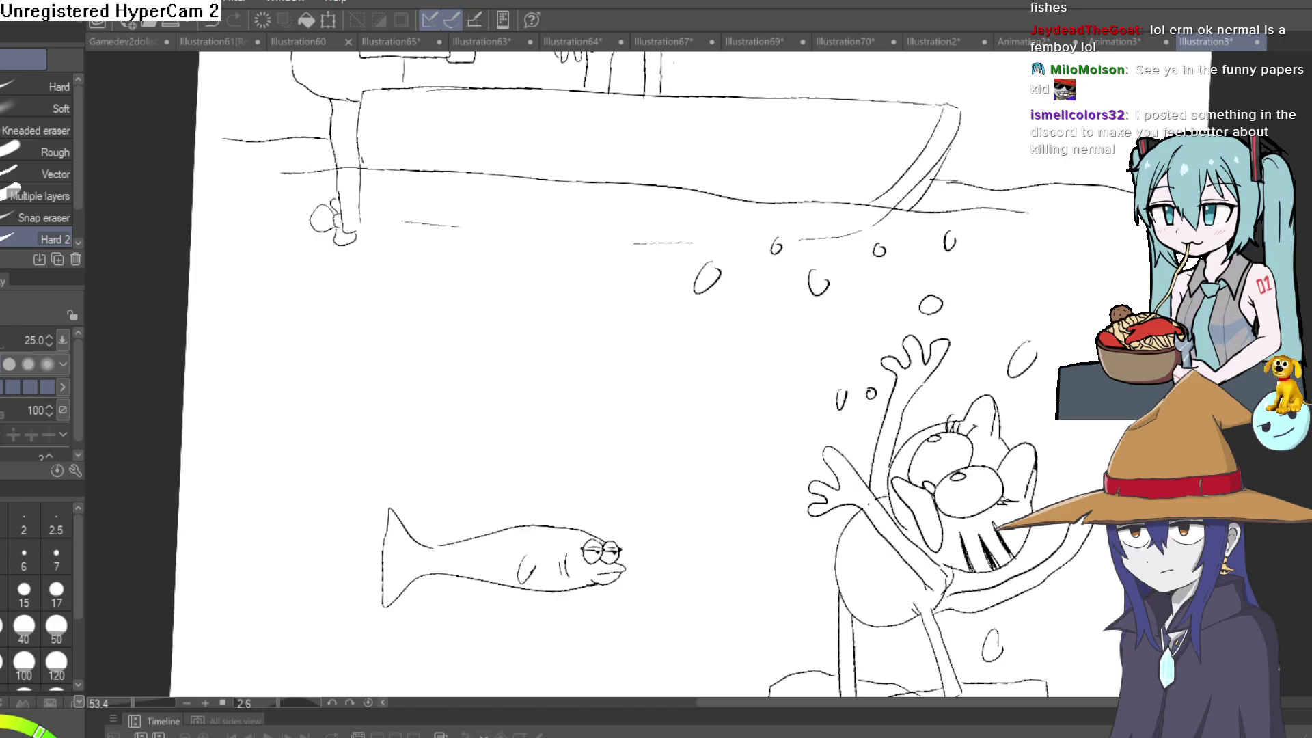
Redraw the speech bubble above the fish and letter 'Sleepin with the fishes?' inside.
scroll(661, 513, "up", 3)
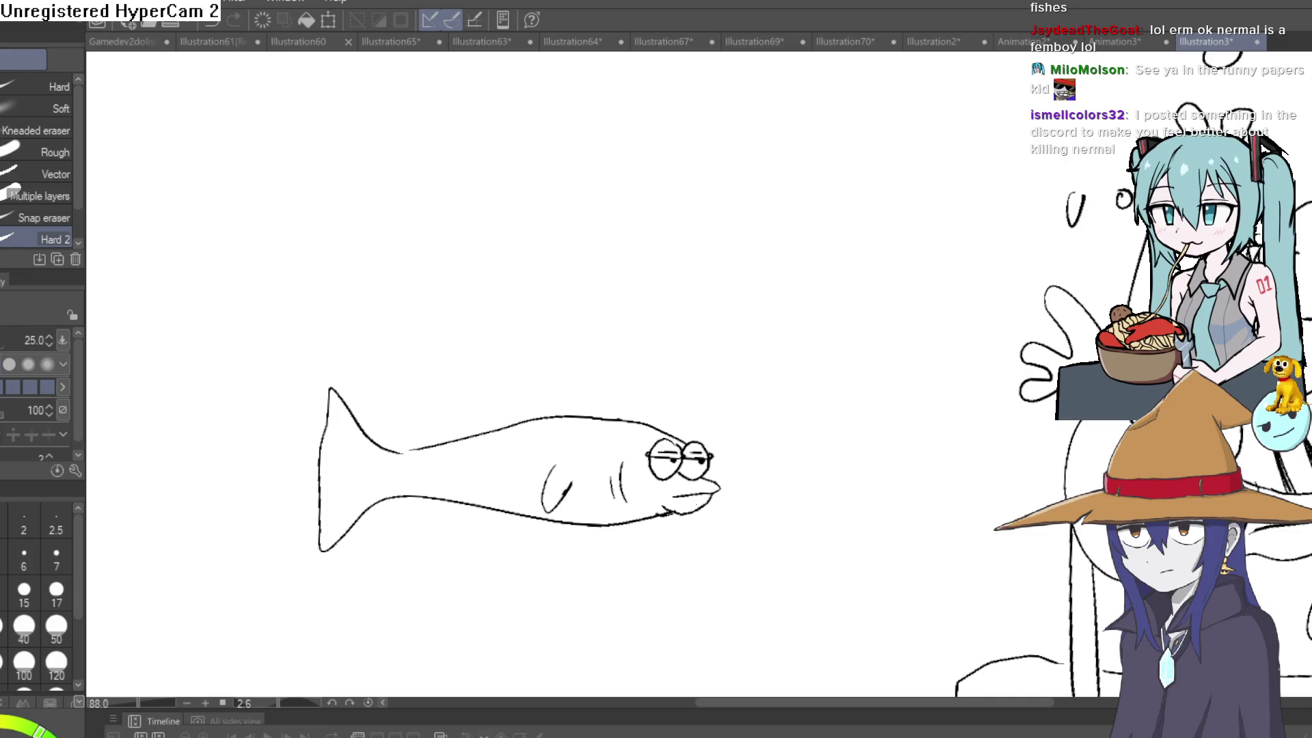
key("p")
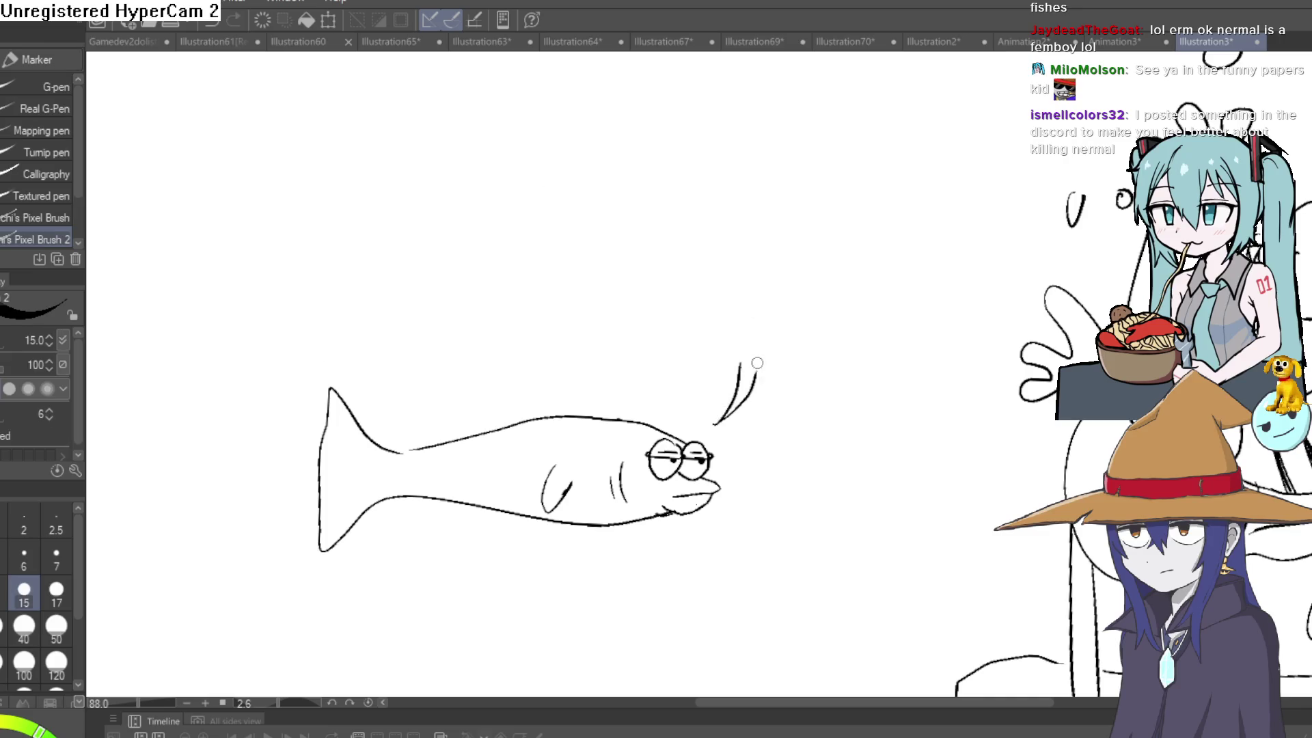
mouse_move(758, 370)
left_mouse_down()
mouse_move(761, 407)
mouse_move(790, 360)
mouse_move(869, 349)
mouse_move(747, 380)
left_mouse_up()
mouse_move(881, 328)
left_mouse_down()
mouse_move(748, 170)
mouse_move(608, 382)
mouse_move(697, 384)
mouse_move(458, 310)
mouse_move(880, 186)
mouse_move(809, 342)
left_mouse_up()
key("ctrl+z")
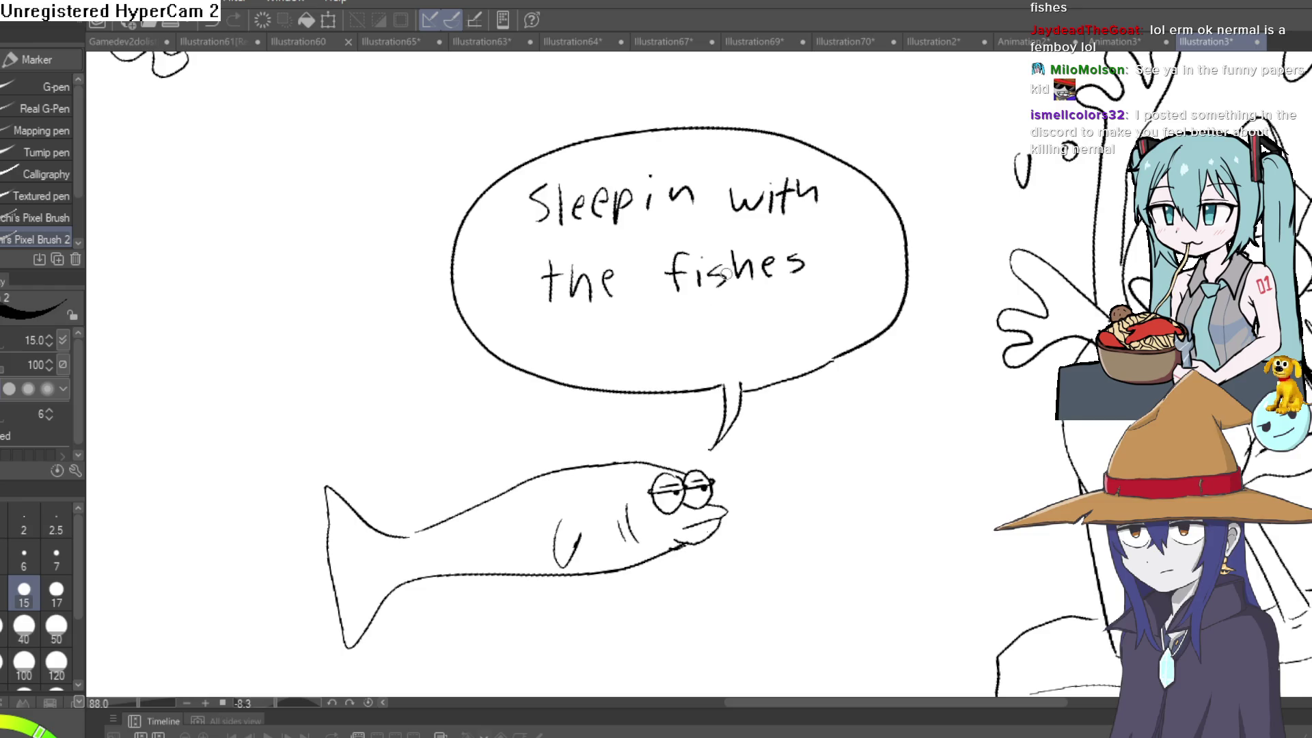
scroll(1088, 463, "down", 5)
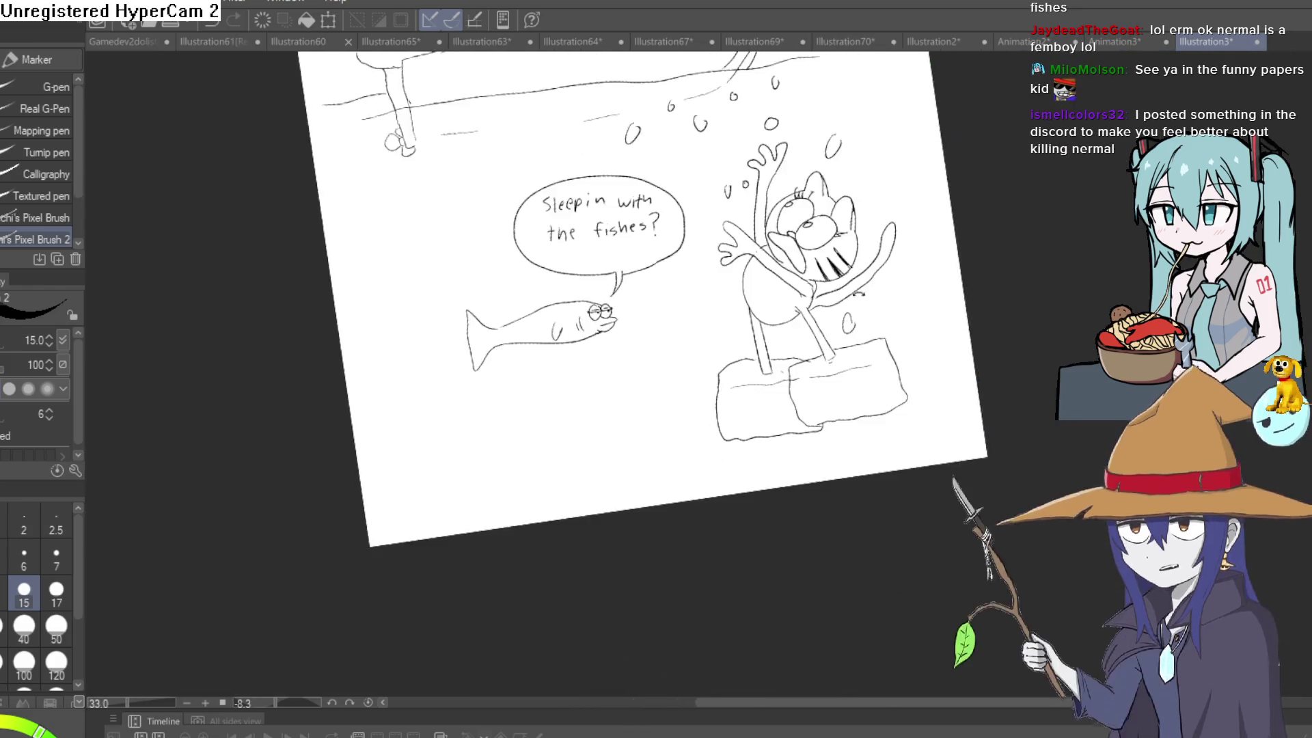
Hand-write the artist signature in the page's bottom-right corner, then reset the view to actual size.
scroll(943, 444, "up", 6)
mouse_move(975, 343)
left_mouse_down()
mouse_move(884, 328)
mouse_move(870, 313)
mouse_move(852, 335)
mouse_move(755, 314)
left_mouse_up()
scroll(852, 335, "up", 3)
mouse_move(770, 268)
left_mouse_down()
mouse_move(824, 339)
mouse_move(823, 229)
left_mouse_up()
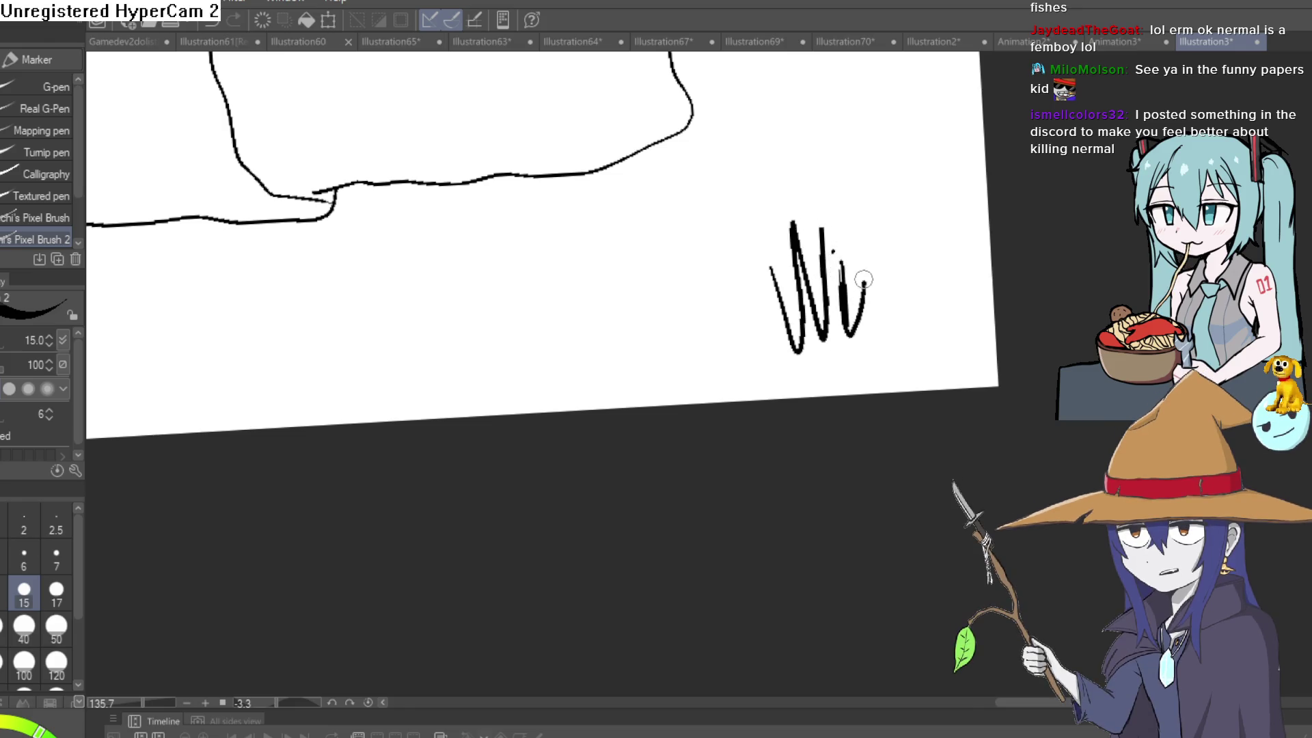
left_click_drag(842, 332, 862, 322)
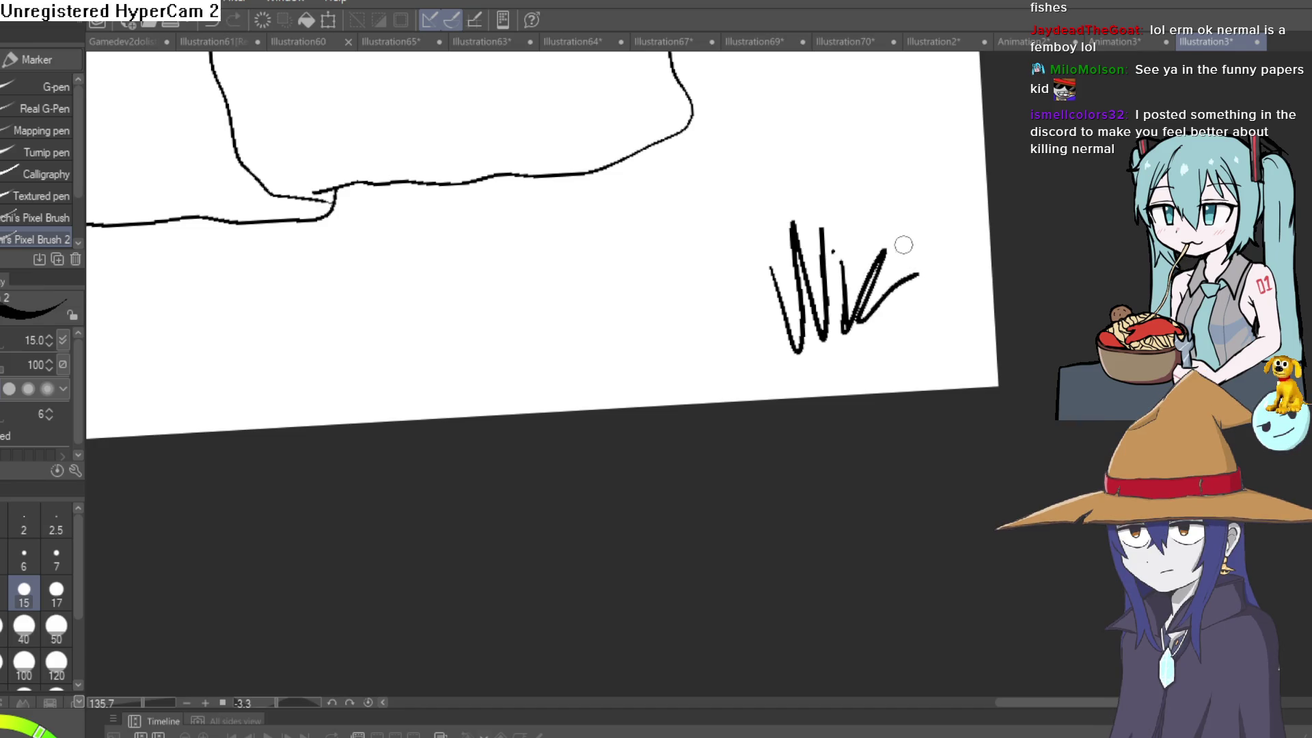
mouse_move(909, 223)
left_mouse_down()
mouse_move(934, 239)
mouse_move(981, 207)
left_mouse_up()
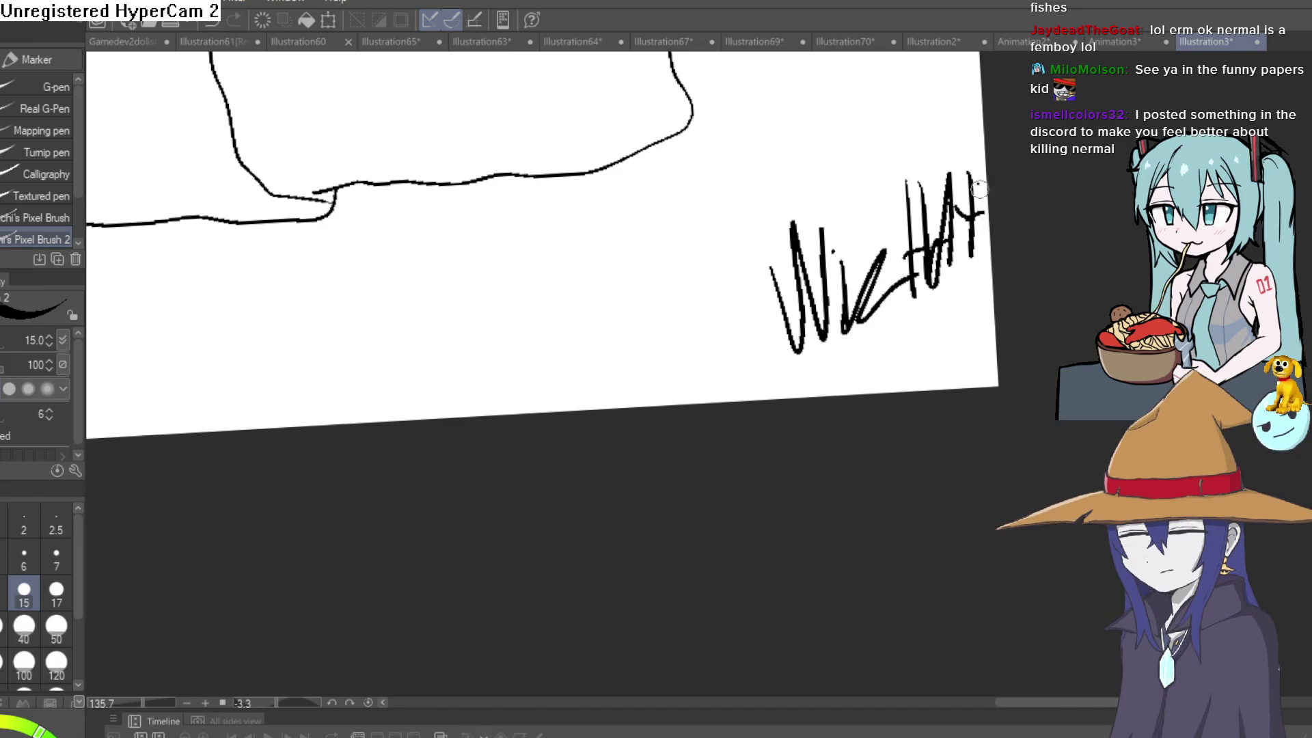
scroll(946, 304, "down", 3)
mouse_move(946, 304)
left_mouse_down()
mouse_move(985, 350)
mouse_move(975, 375)
left_mouse_up()
key("ctrl+alt+0")
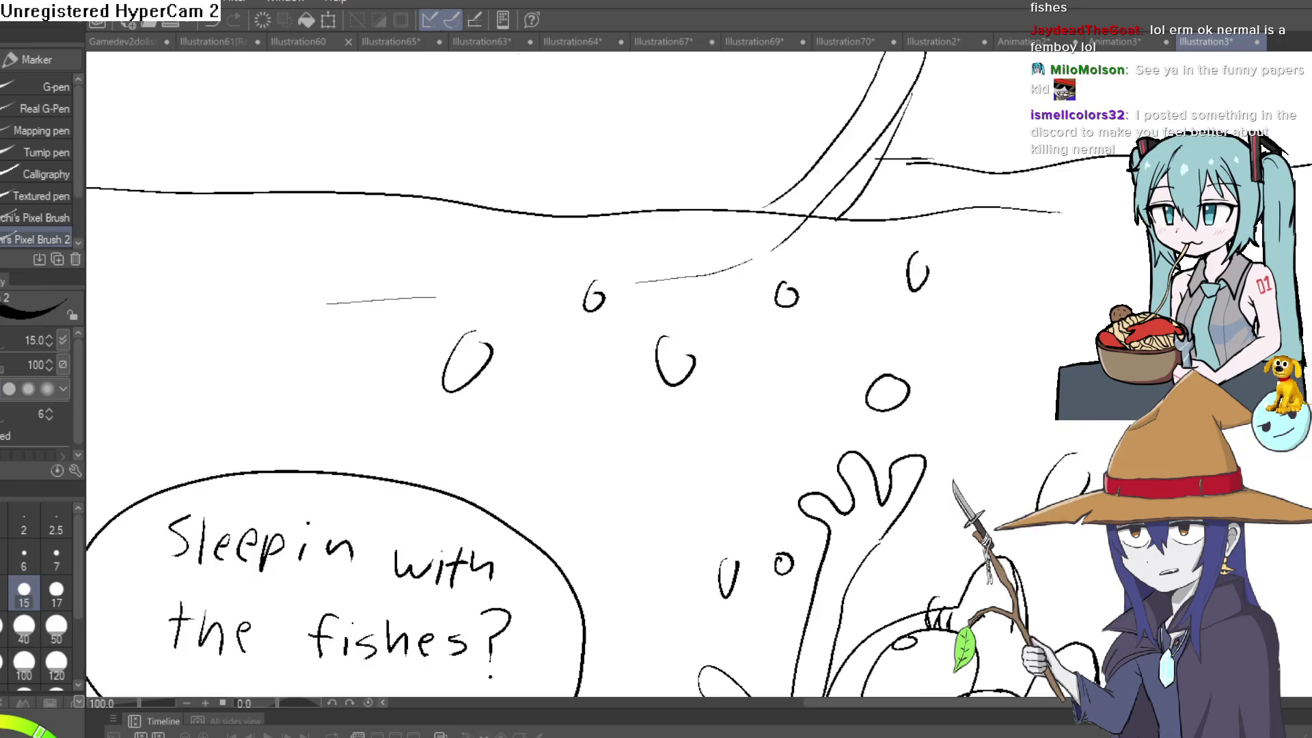
scroll(1023, 401, "down", 5)
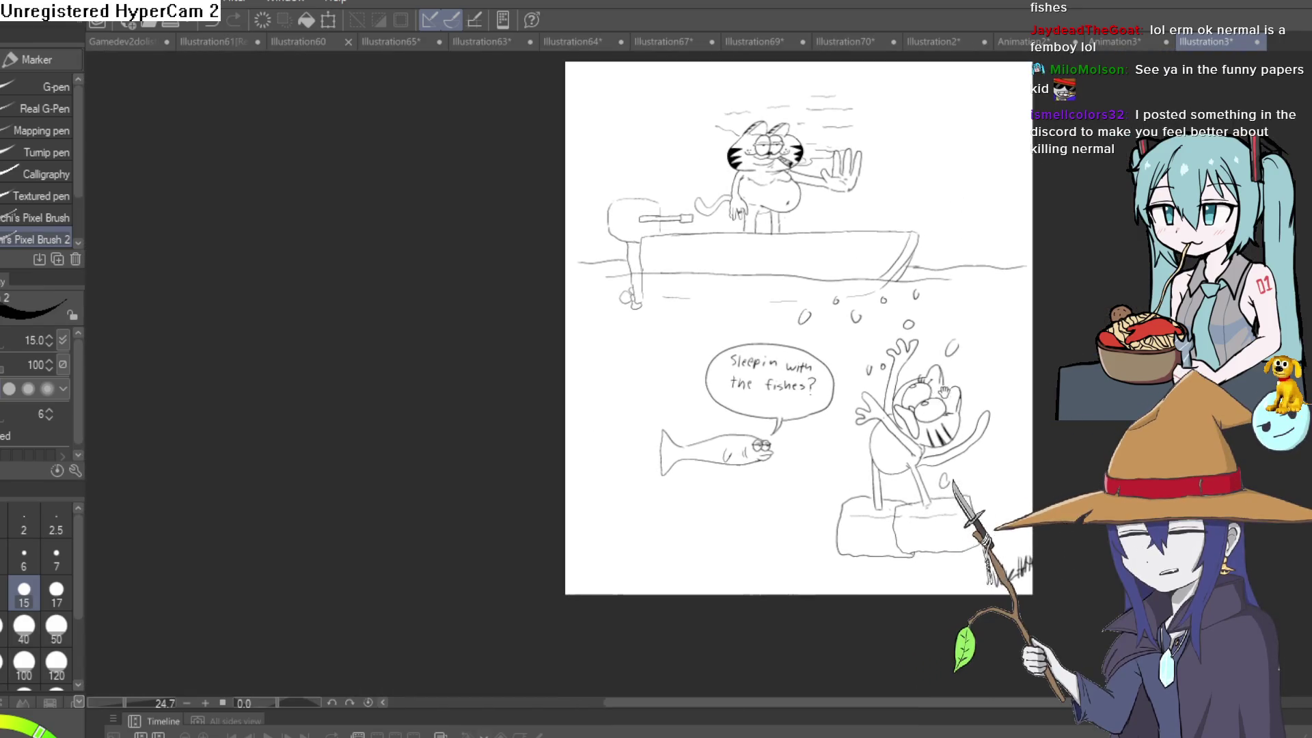
left_click_drag(944, 390, 939, 421)
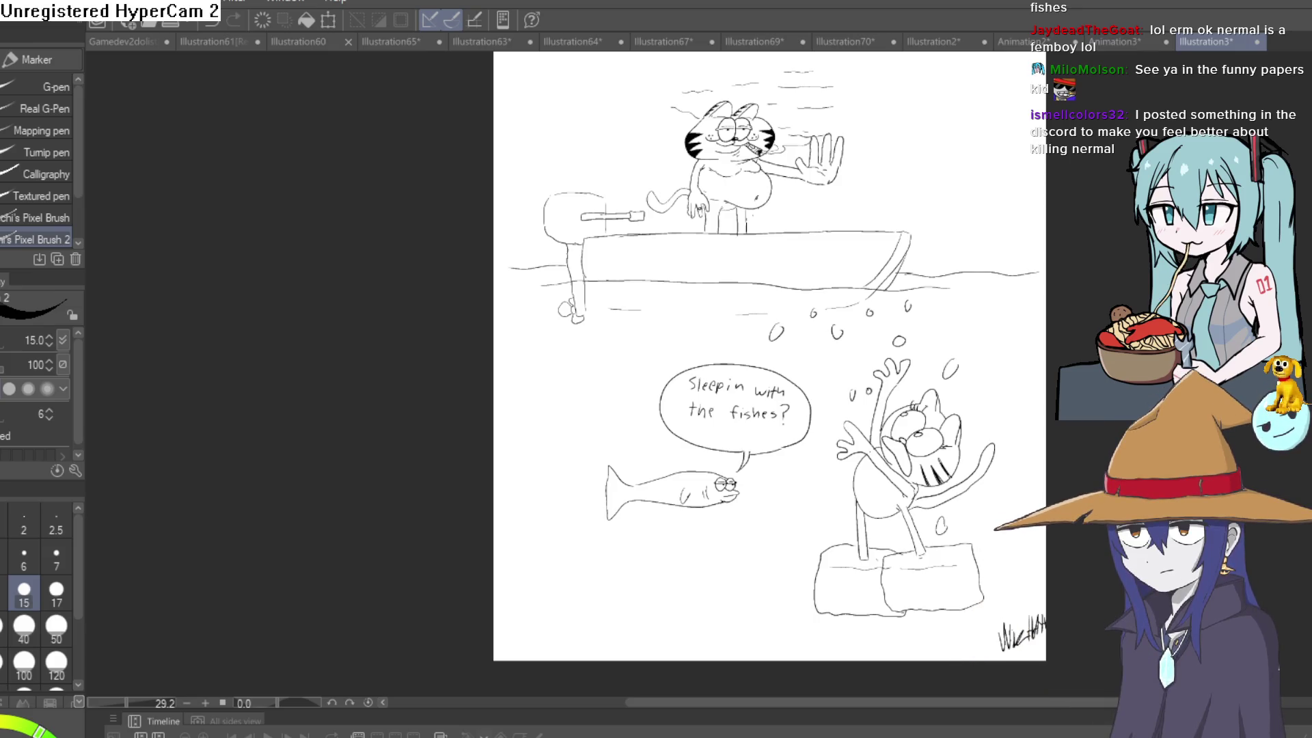
left_click_drag(765, 355, 763, 386)
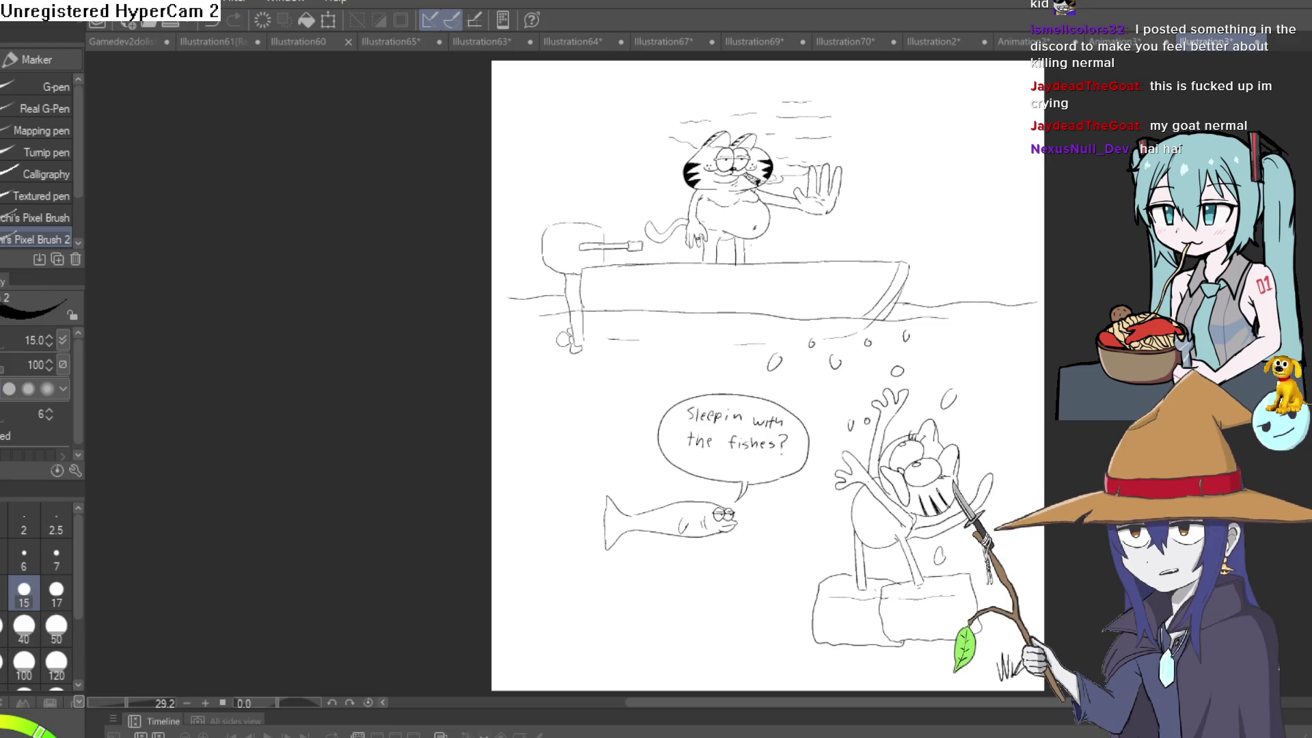
mouse_move(878, 232)
left_mouse_down()
mouse_move(879, 447)
mouse_move(930, 367)
mouse_move(1115, 238)
mouse_move(1123, 318)
left_mouse_up()
scroll(869, 410, "up", 5)
scroll(992, 323, "down", 2)
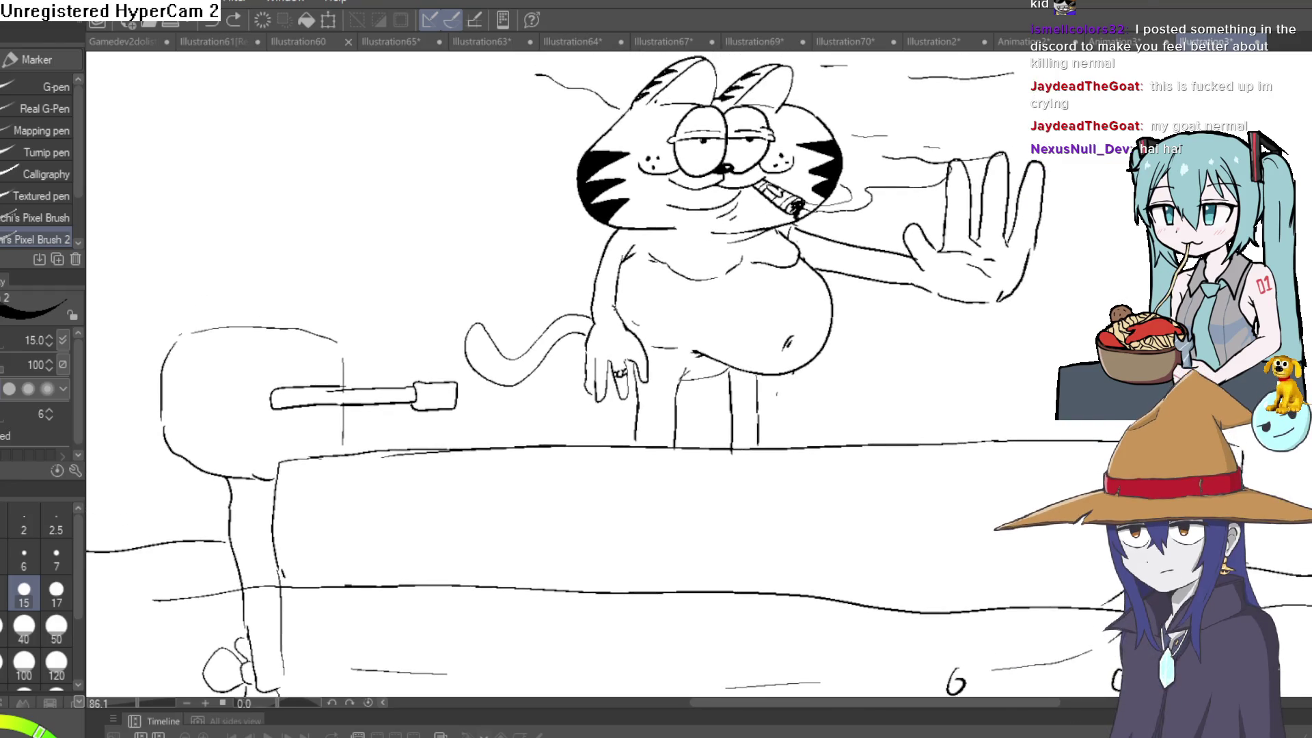
scroll(1124, 317, "down", 1)
scroll(1056, 410, "down", 2)
mouse_move(1056, 649)
left_mouse_down()
mouse_move(1056, 275)
mouse_move(1039, 373)
left_mouse_up()
scroll(1057, 275, "up", 2)
scroll(1056, 275, "down", 1)
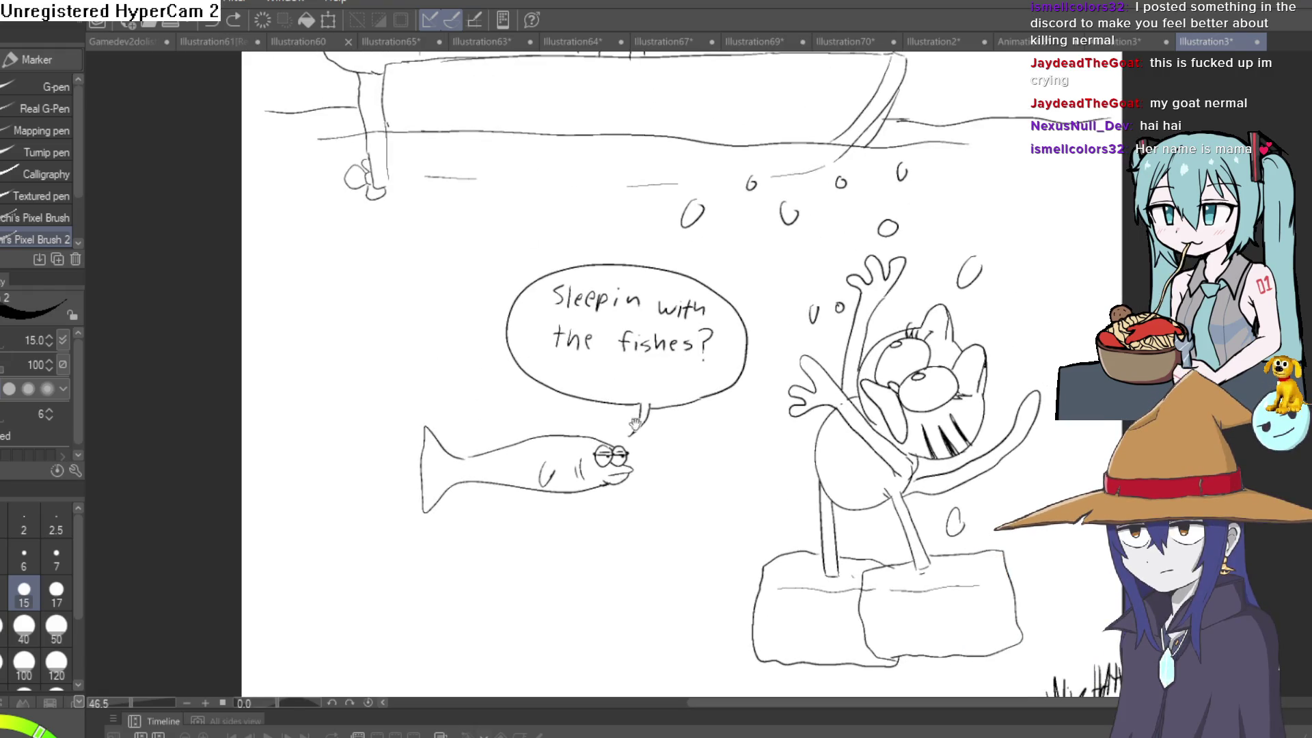
scroll(810, 424, "up", 8)
scroll(970, 225, "down", 3)
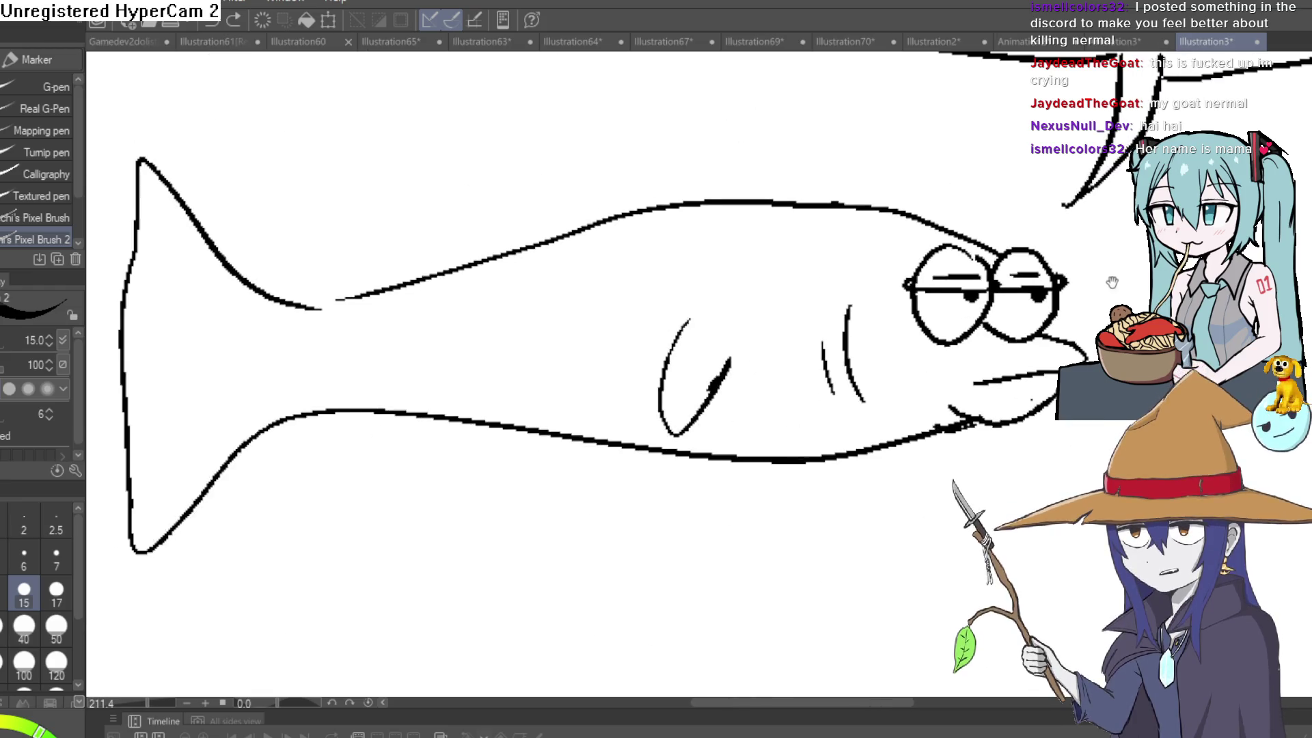
scroll(1112, 282, "down", 1)
scroll(1002, 260, "down", 2)
left_click_drag(1084, 258, 709, 527)
scroll(709, 527, "up", 2)
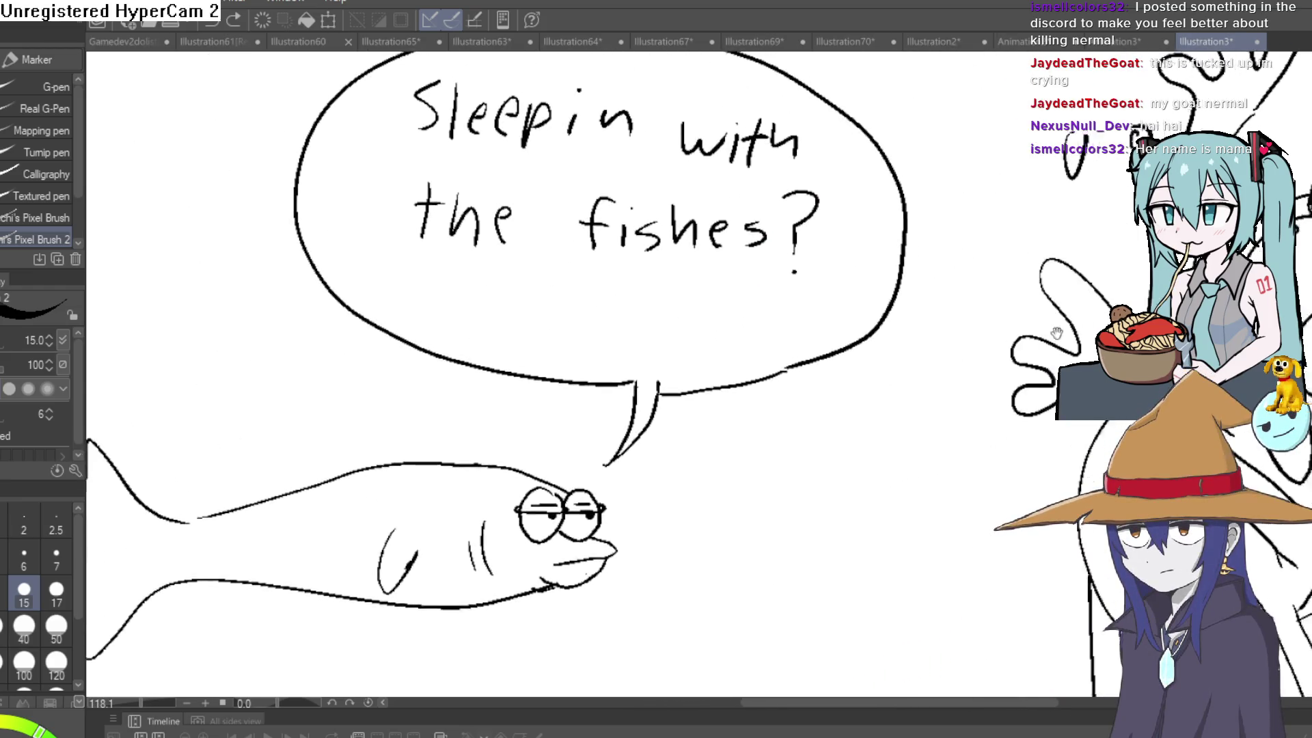
scroll(1056, 333, "down", 3)
scroll(991, 341, "down", 2)
scroll(893, 355, "up", 1)
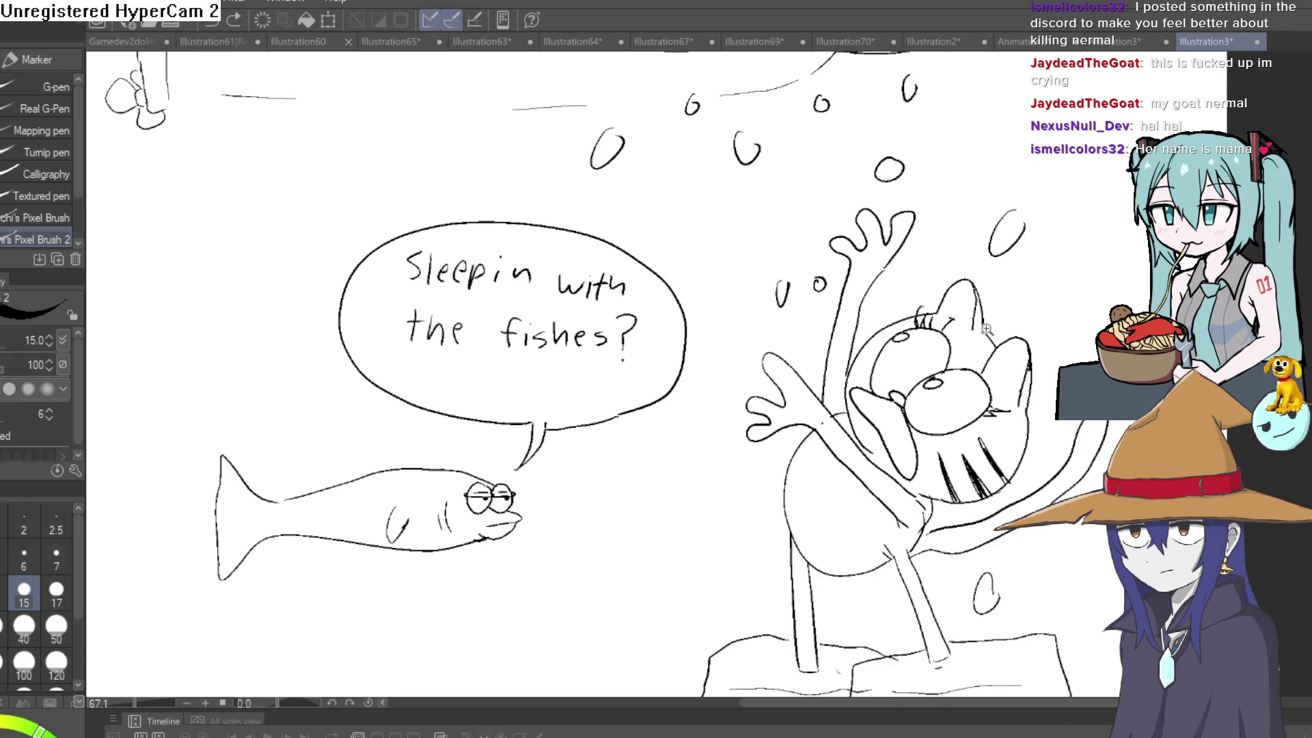
scroll(986, 329, "down", 5)
scroll(948, 406, "down", 1)
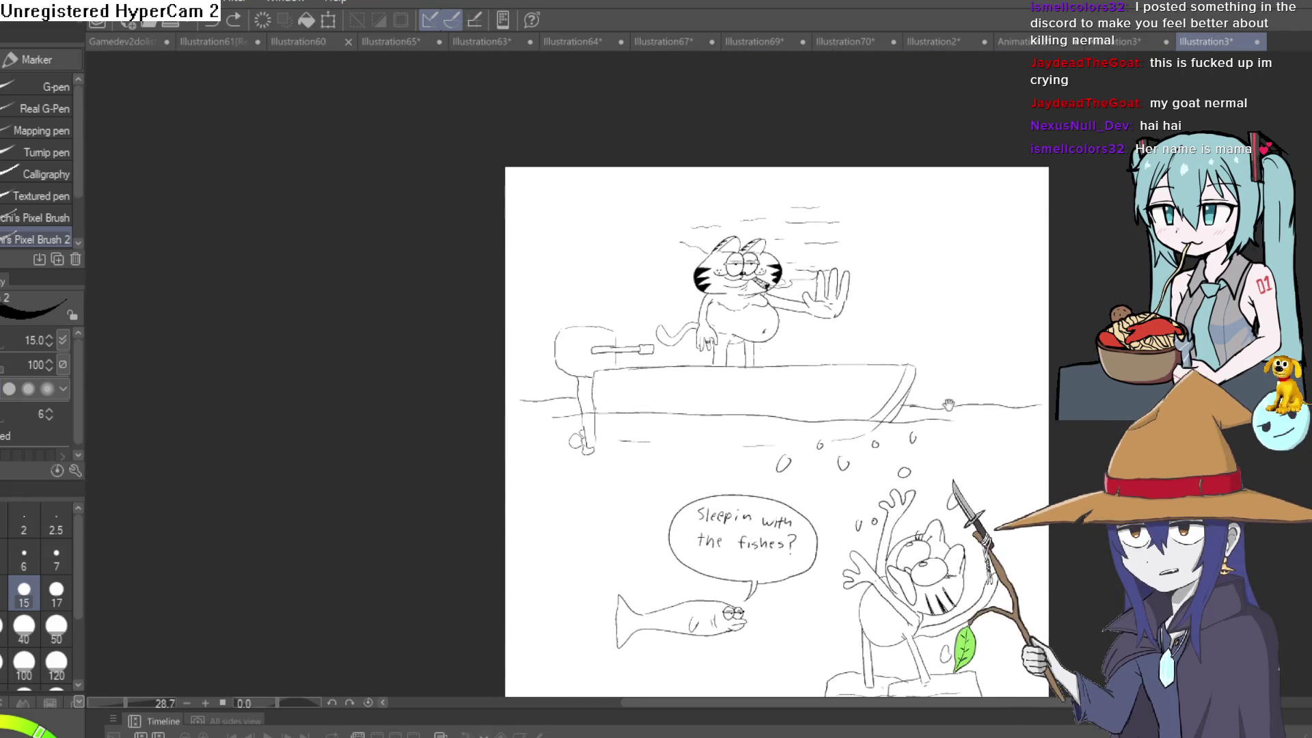
left_click_drag(948, 406, 965, 375)
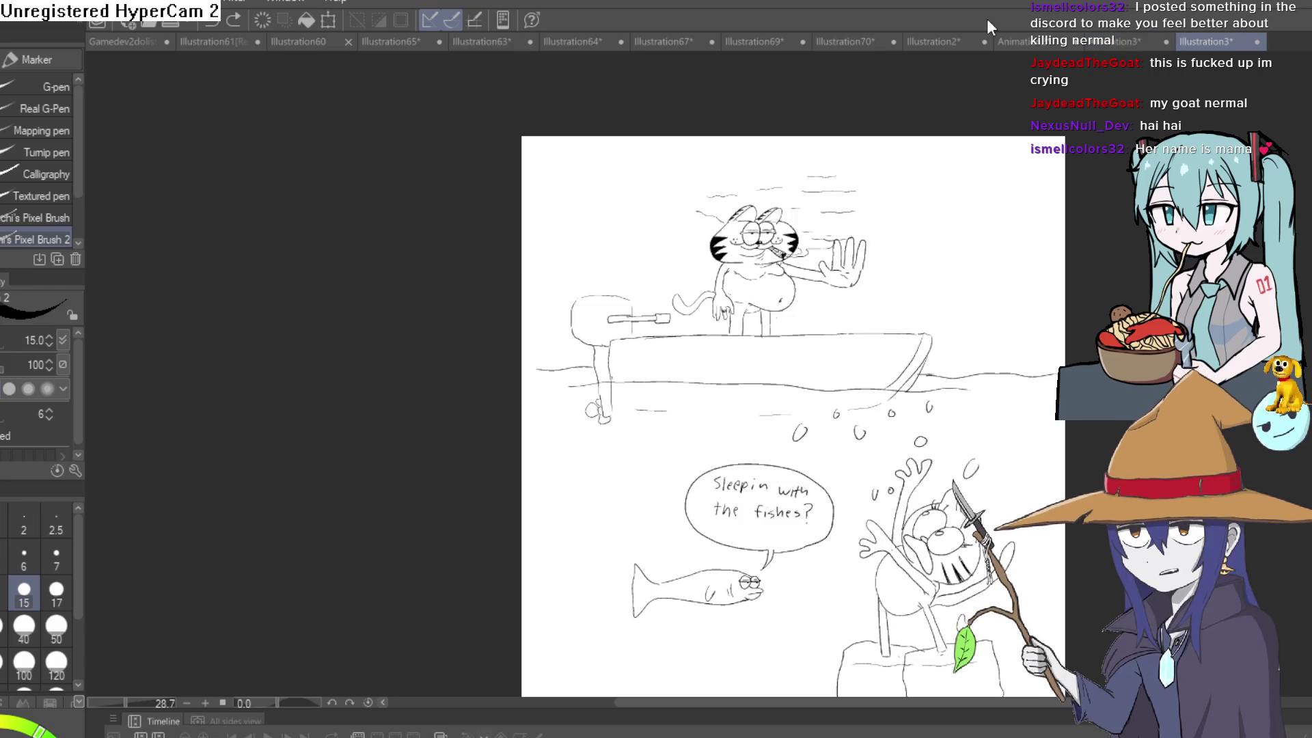
Bring up the elf-girl illustration's document tab.
left_click(1128, 42)
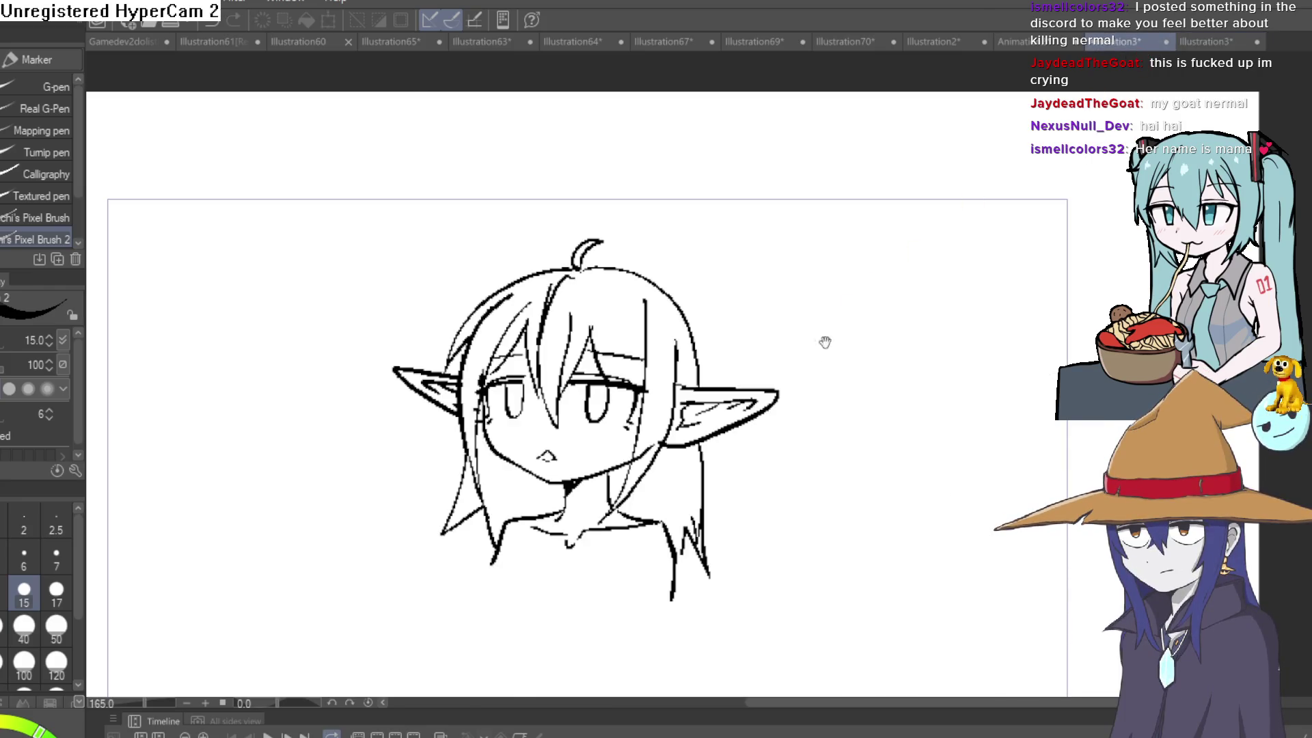
scroll(825, 341, "down", 2)
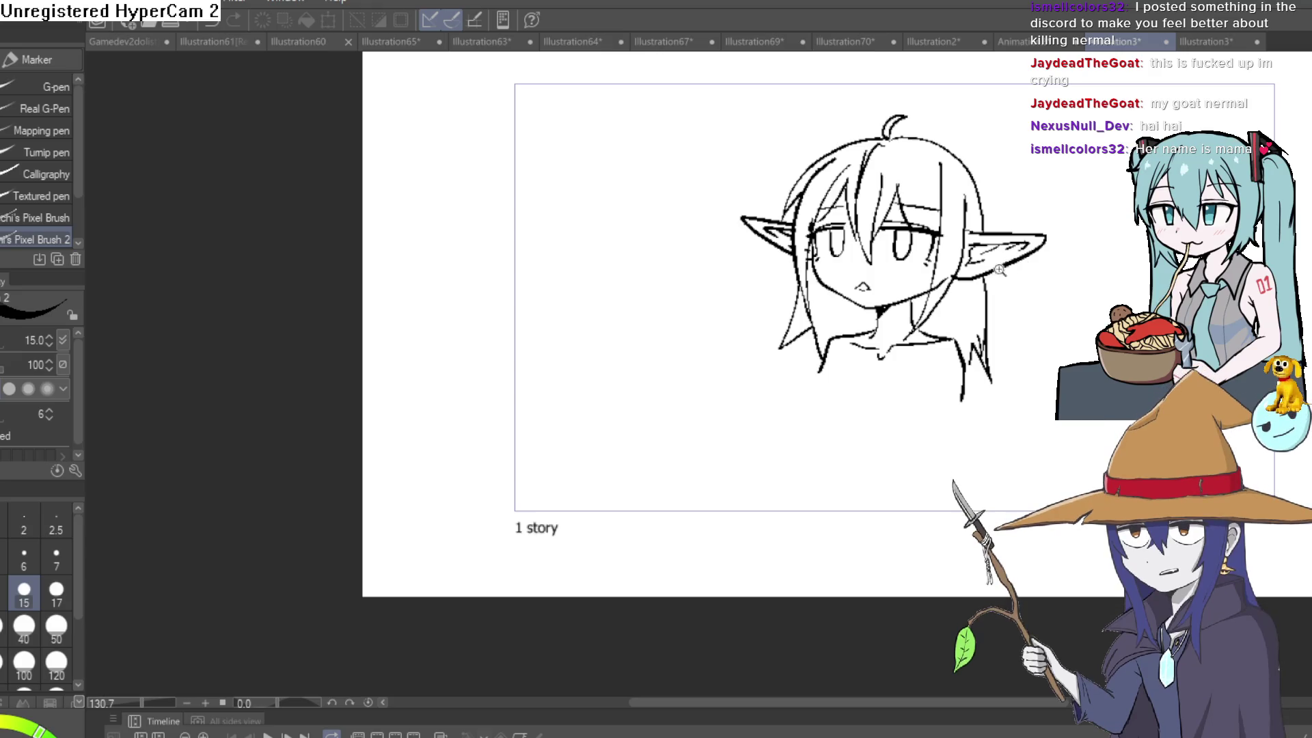
scroll(999, 270, "up", 8)
Erase the stray line near her jaw and check the drawing mirrored with a view flip.
key("e")
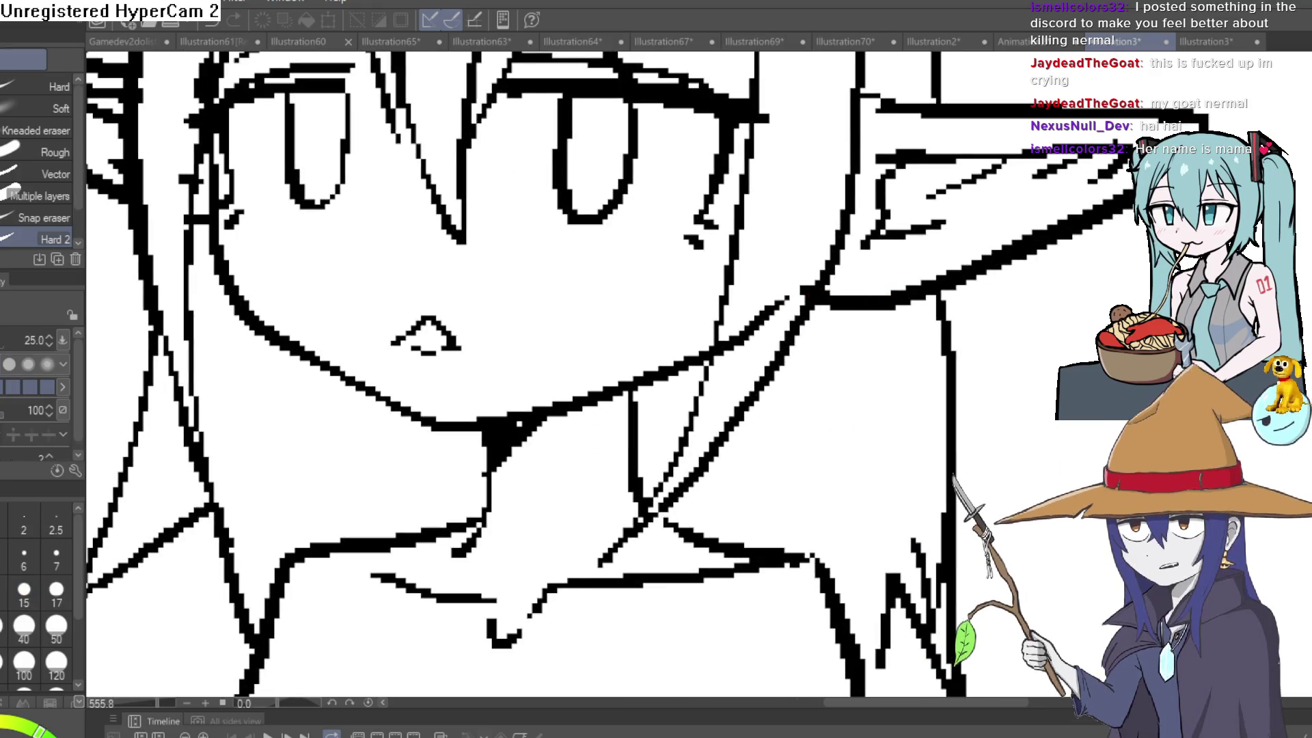
left_click_drag(796, 290, 746, 308)
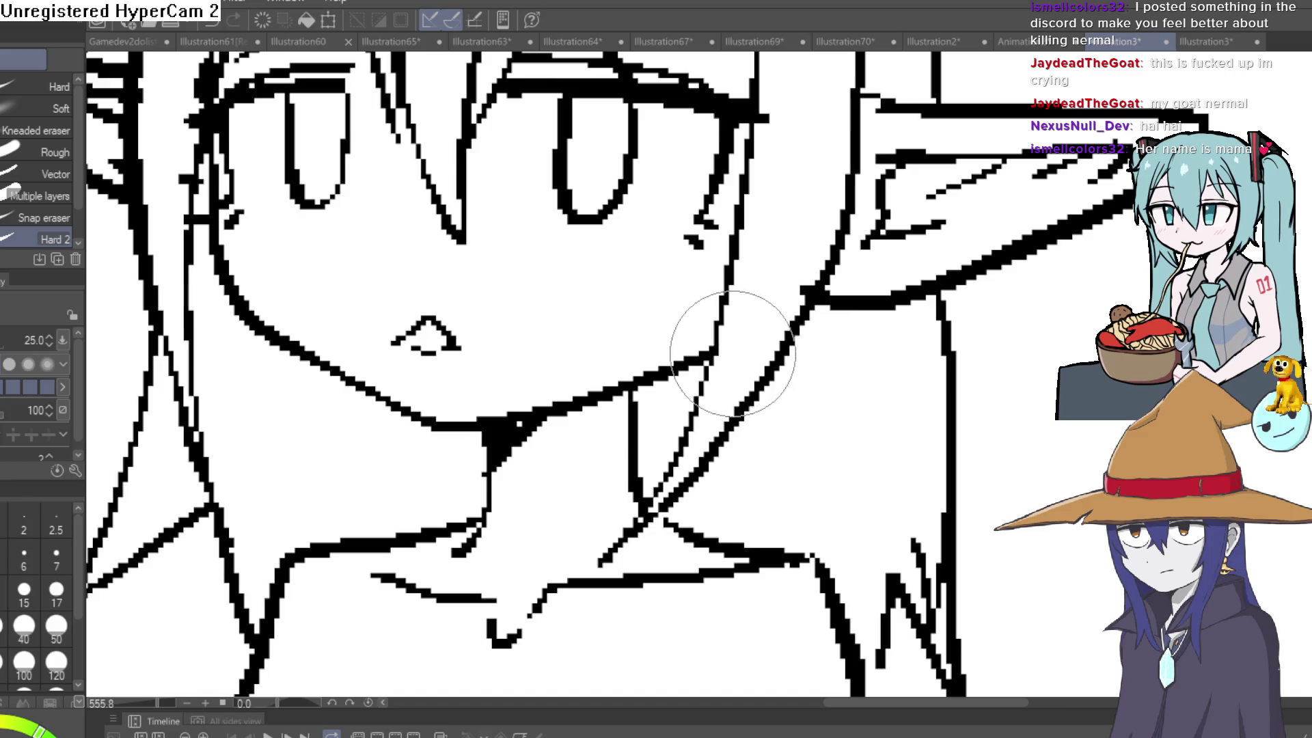
scroll(779, 259, "down", 5)
scroll(970, 479, "up", 4)
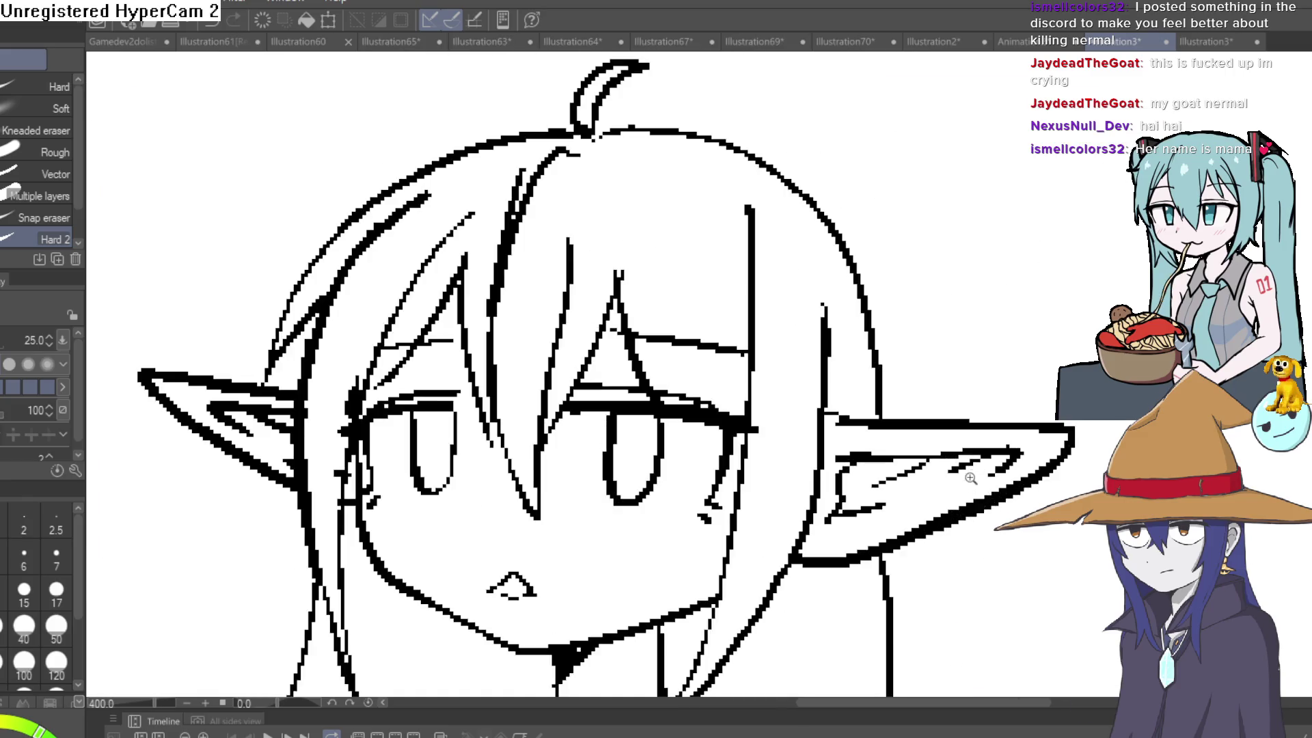
scroll(970, 478, "down", 3)
scroll(927, 404, "up", 1)
key("h")
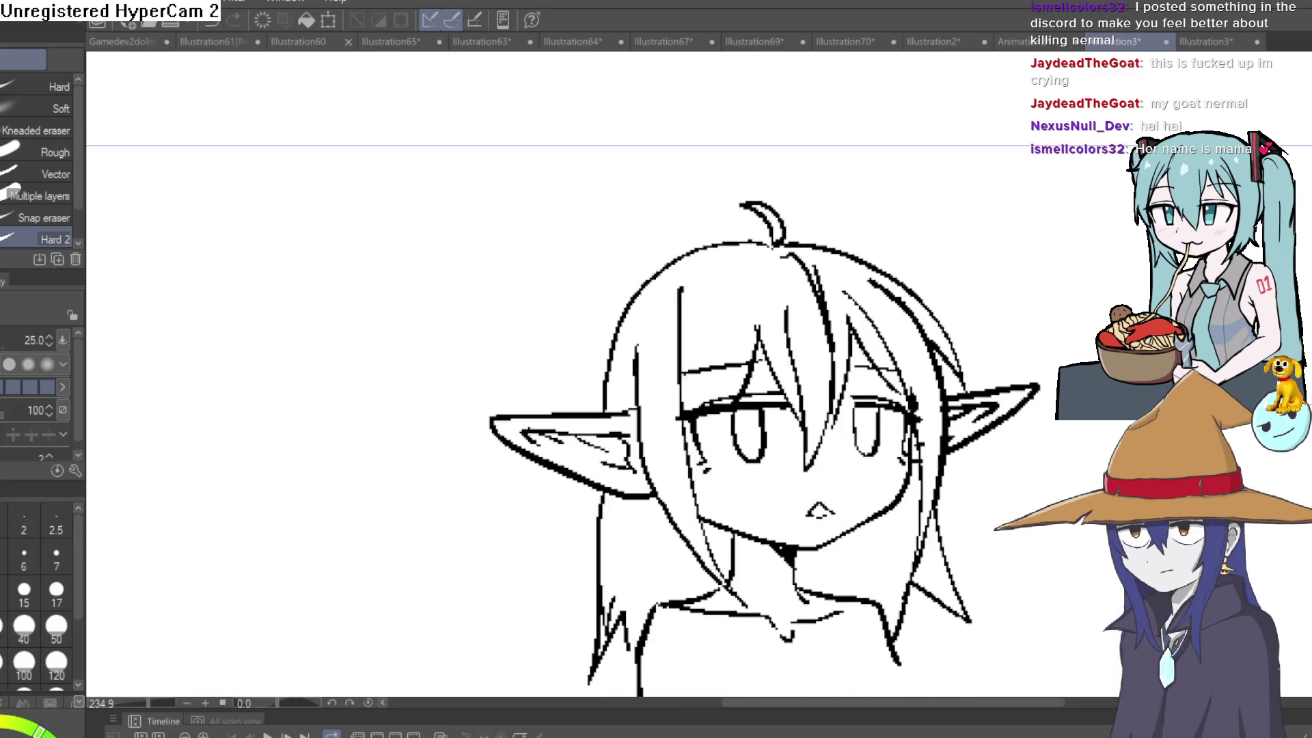
key("h")
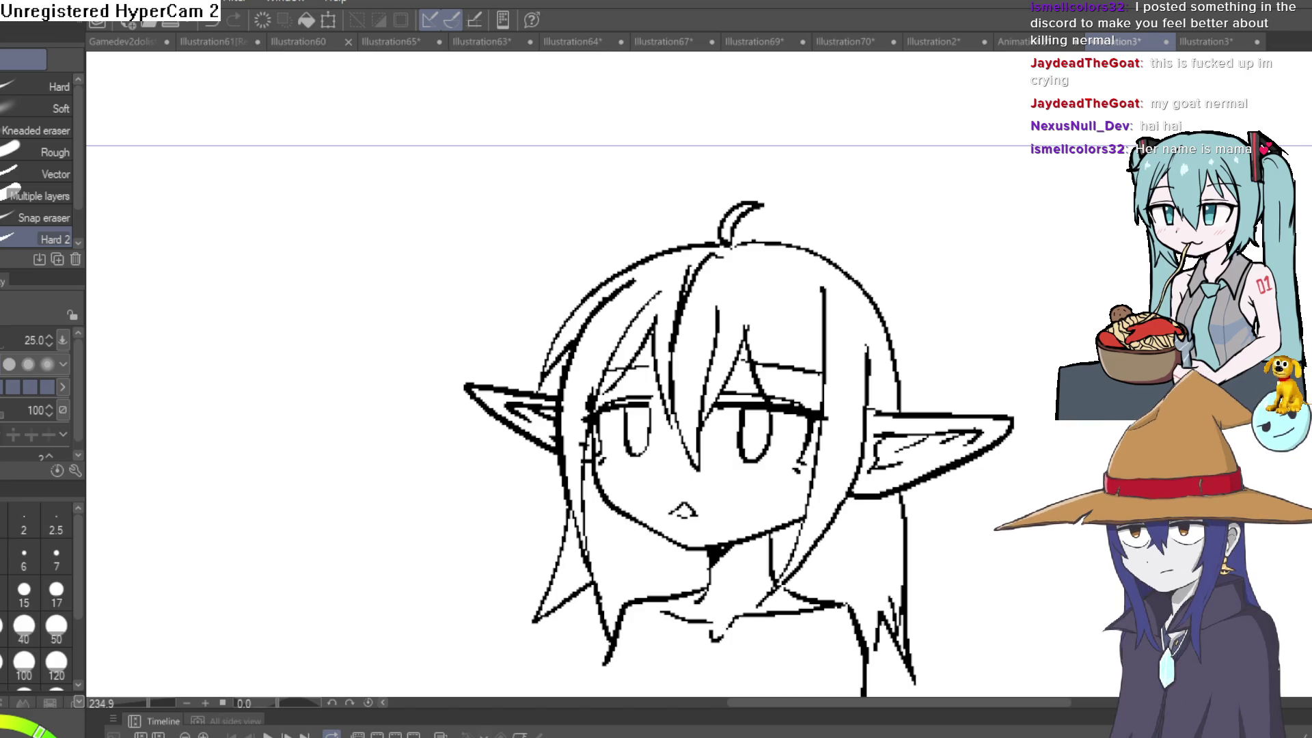
Bring the Illustration3* cat-and-fish comic document to the front.
left_click(1206, 47)
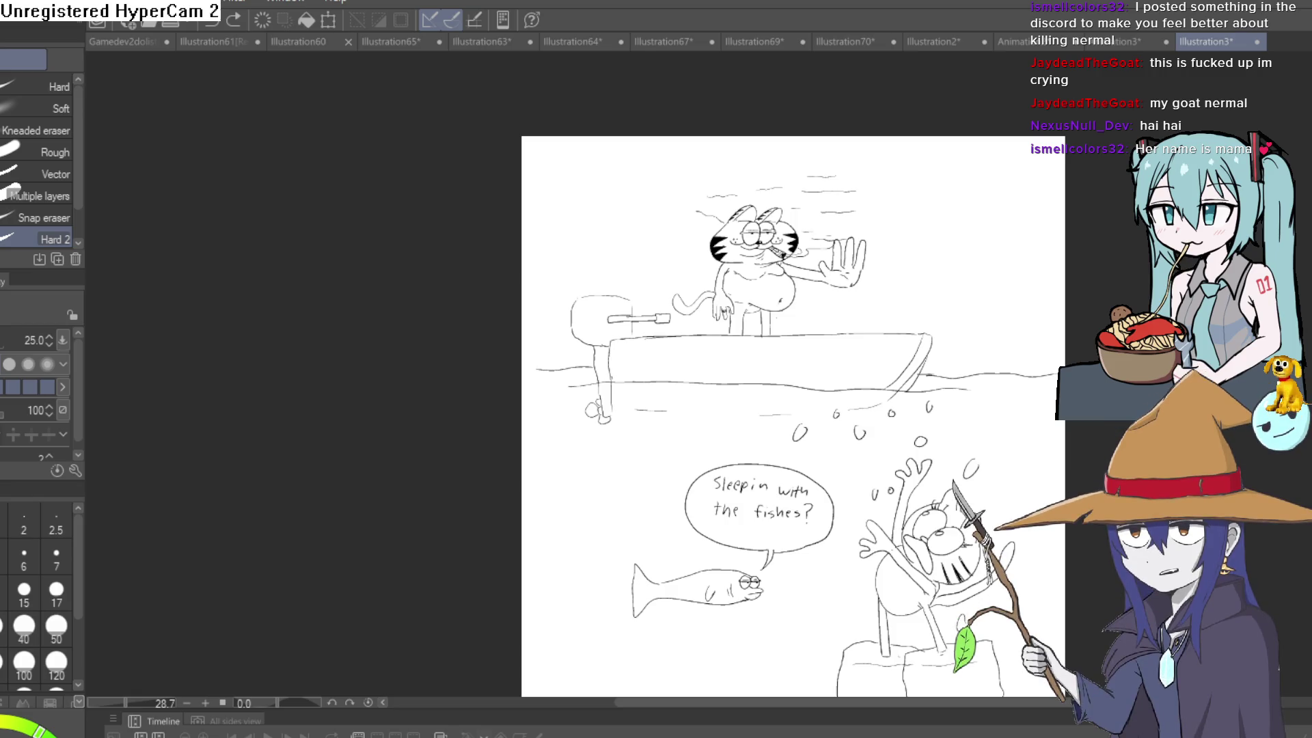
Bring the elf-girl illustration's document tab back to the front.
left_click(1132, 42)
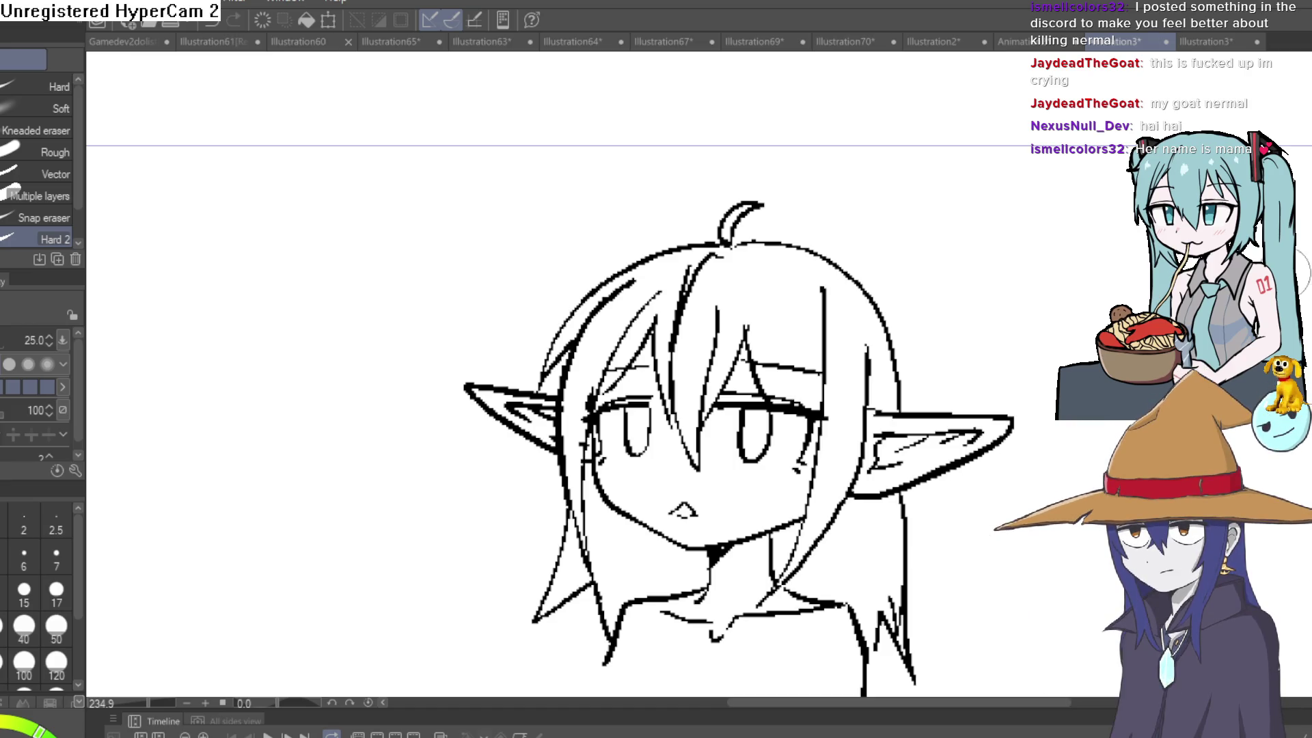
Make room to the right of the elf girl and sketch a round face outline.
key("p")
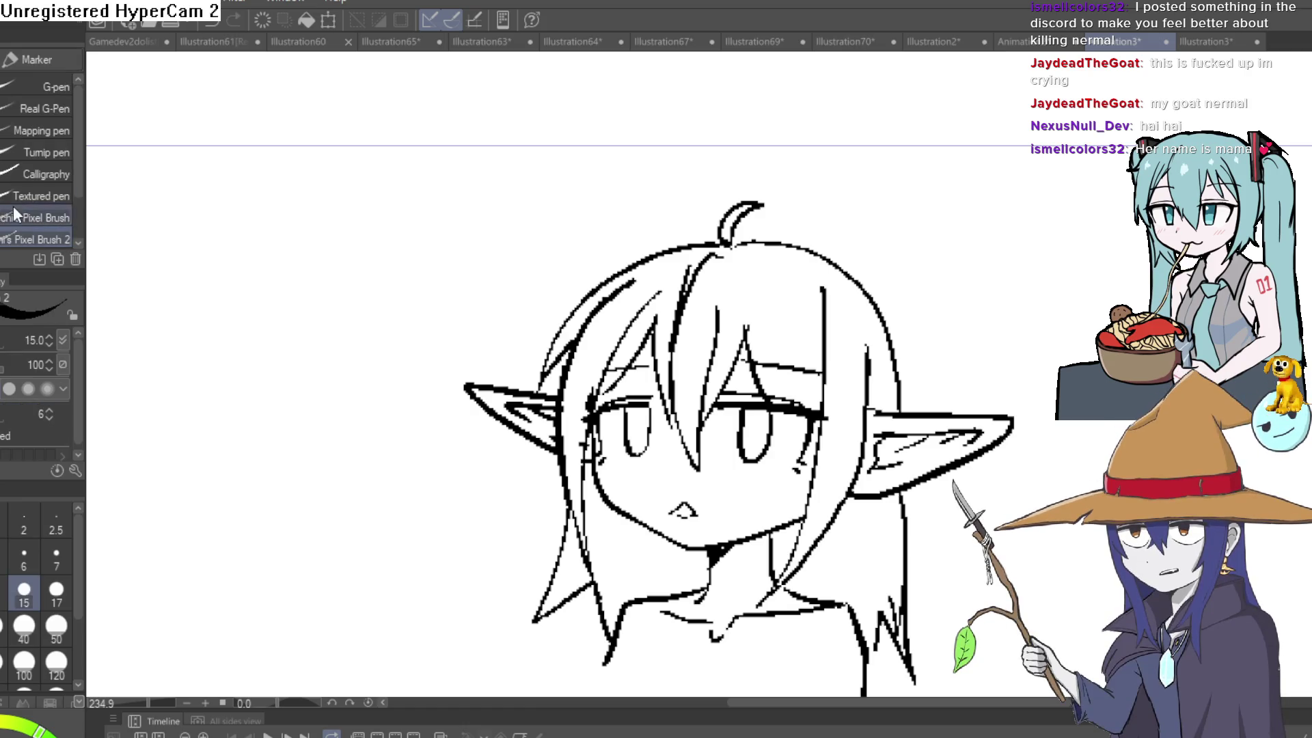
left_click_drag(1041, 294, 866, 299)
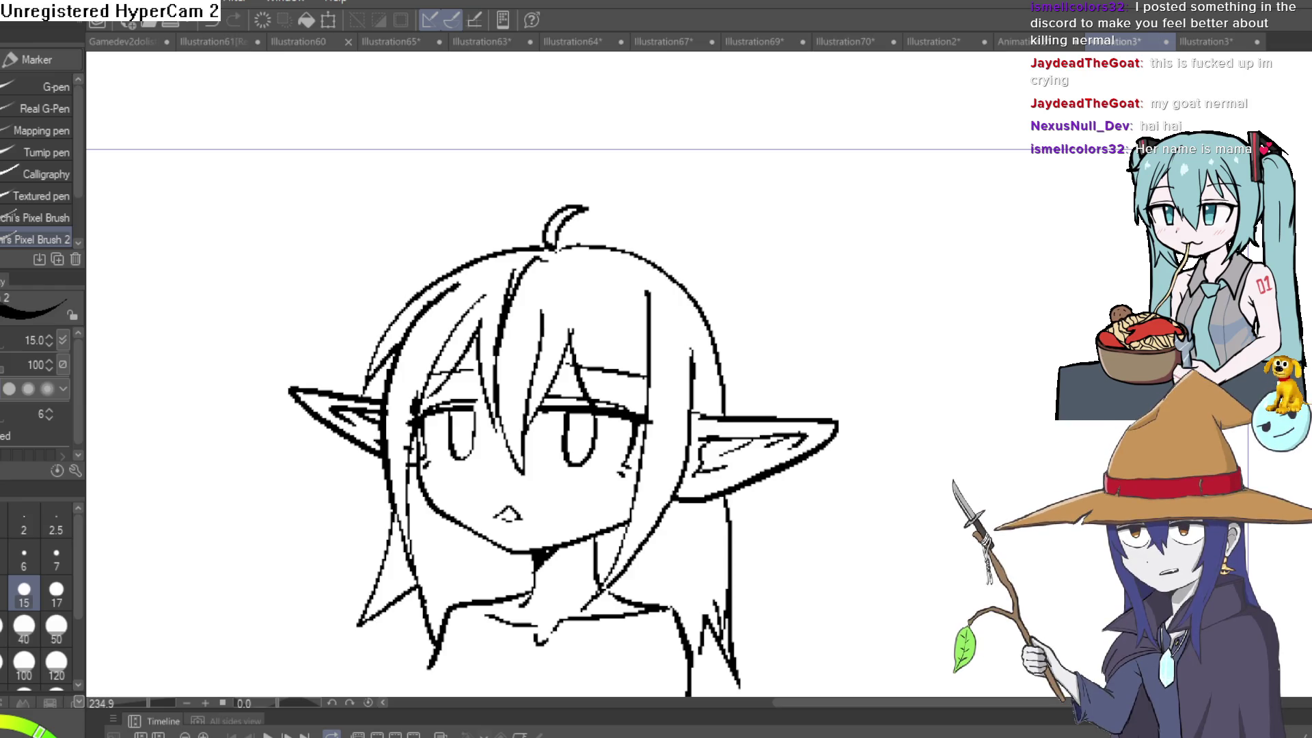
mouse_move(1078, 225)
left_mouse_down()
mouse_move(966, 269)
mouse_move(1139, 304)
mouse_move(1062, 247)
mouse_move(1011, 369)
mouse_move(1134, 229)
mouse_move(1045, 217)
left_mouse_up()
key("ctrl+z")
Draw the face's droopy eyes with bags beneath, redoing one eye in a rotated view.
mouse_move(1035, 280)
left_mouse_down()
mouse_move(1009, 287)
mouse_move(1086, 289)
mouse_move(1028, 282)
mouse_move(1127, 273)
mouse_move(1025, 321)
mouse_move(976, 225)
left_mouse_up()
key("ctrl+z")
scroll(1101, 290, "up", 3)
left_click_drag(1086, 171, 895, 307)
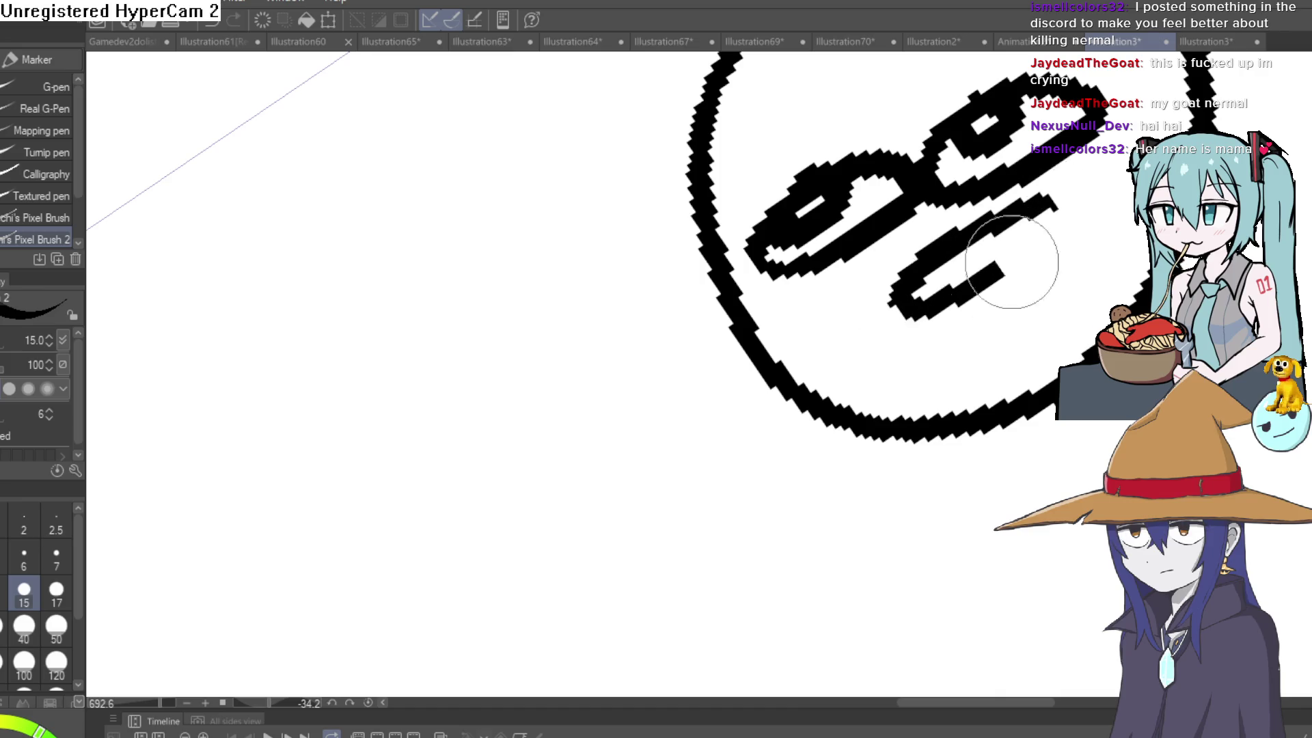
mouse_move(1128, 136)
left_mouse_down()
mouse_move(958, 253)
mouse_move(1009, 264)
mouse_move(1113, 235)
mouse_move(1025, 307)
left_mouse_up()
scroll(683, 376, "down", 10)
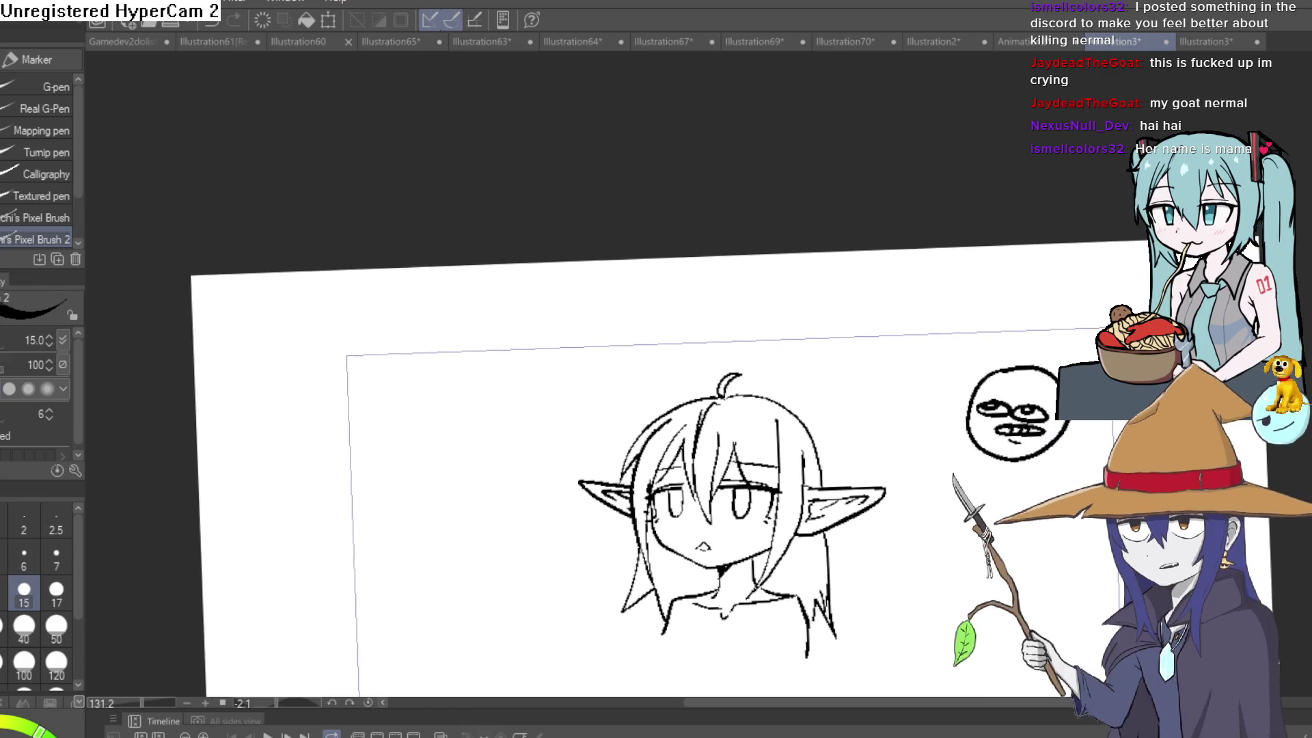
left_click_drag(683, 410, 690, 437)
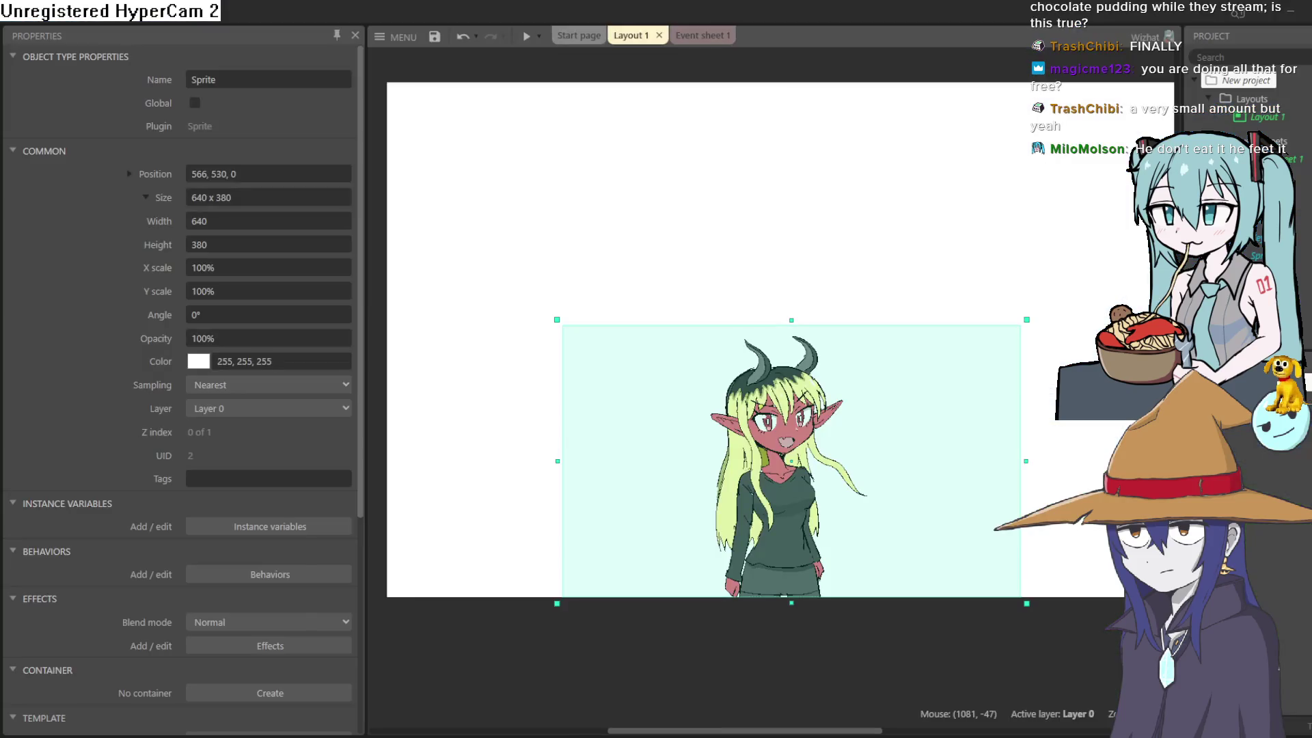
Drag the demon-girl sprite down to position 565, 533 and check it in a preview.
left_click_drag(769, 482, 769, 516)
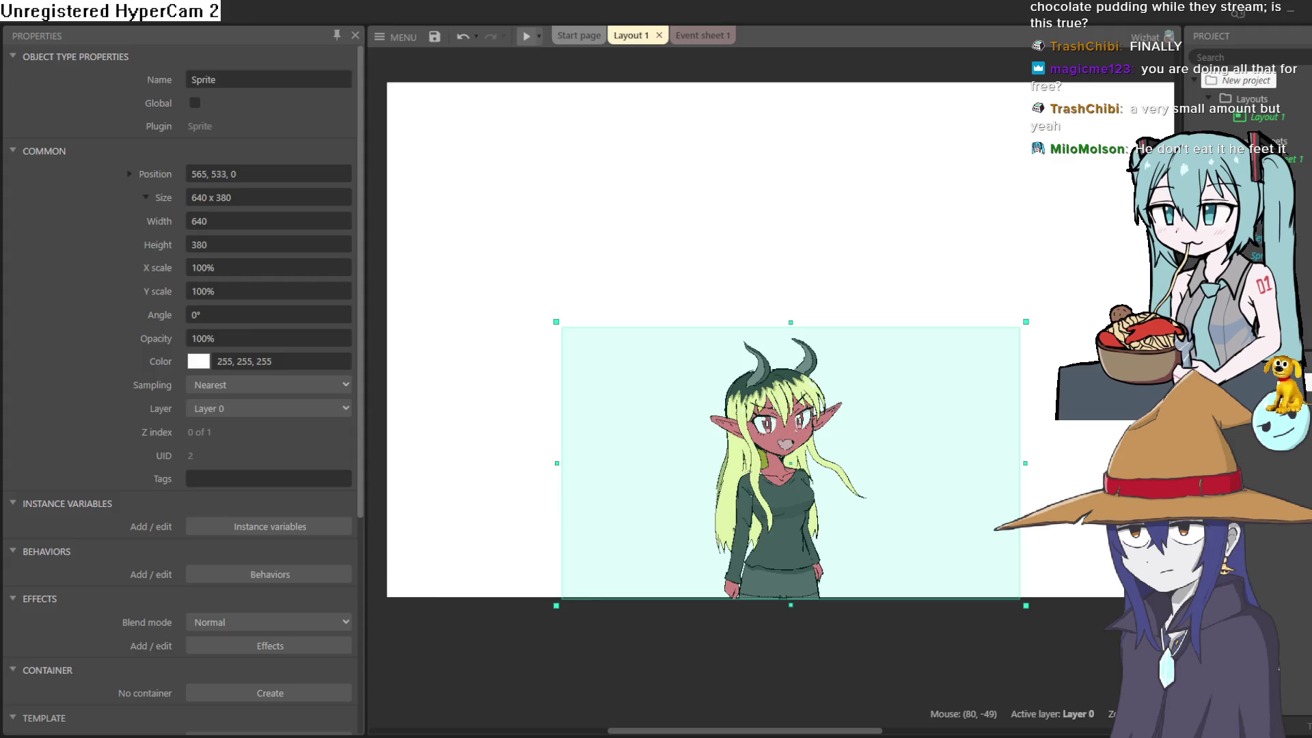
left_click(530, 39)
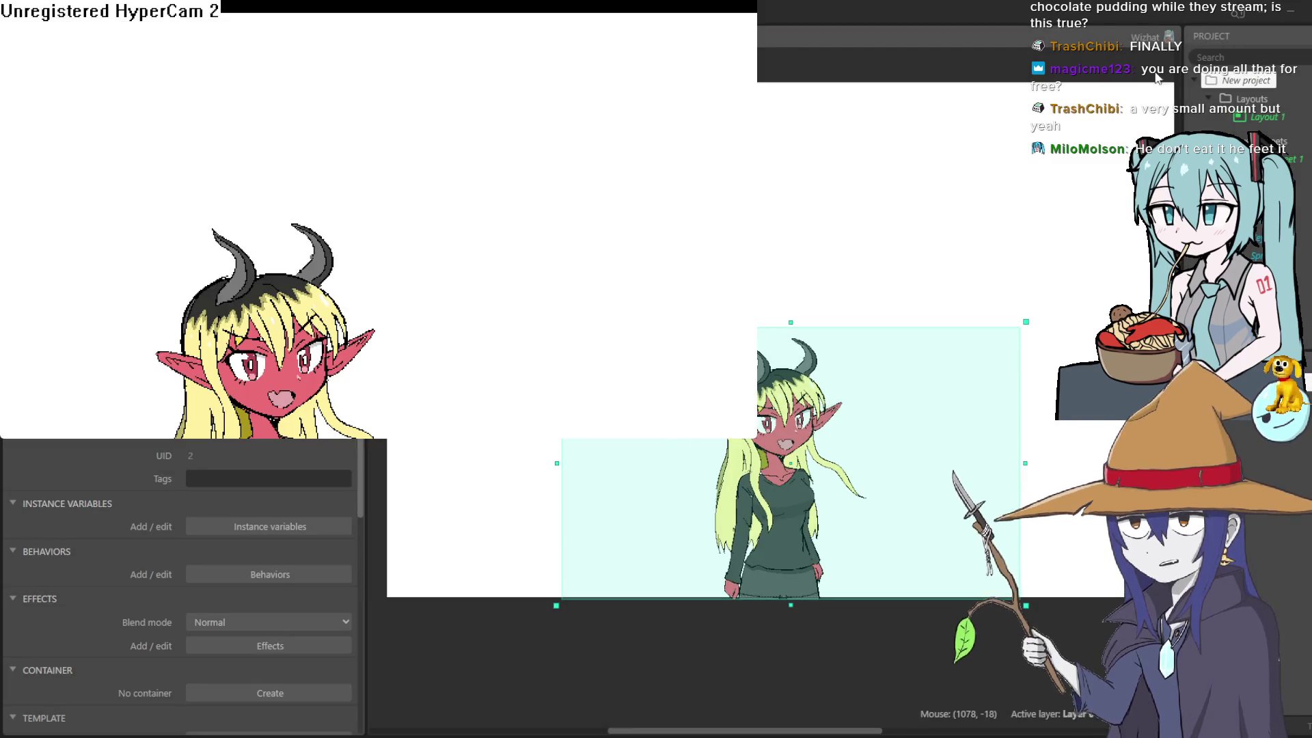
left_click(742, 6)
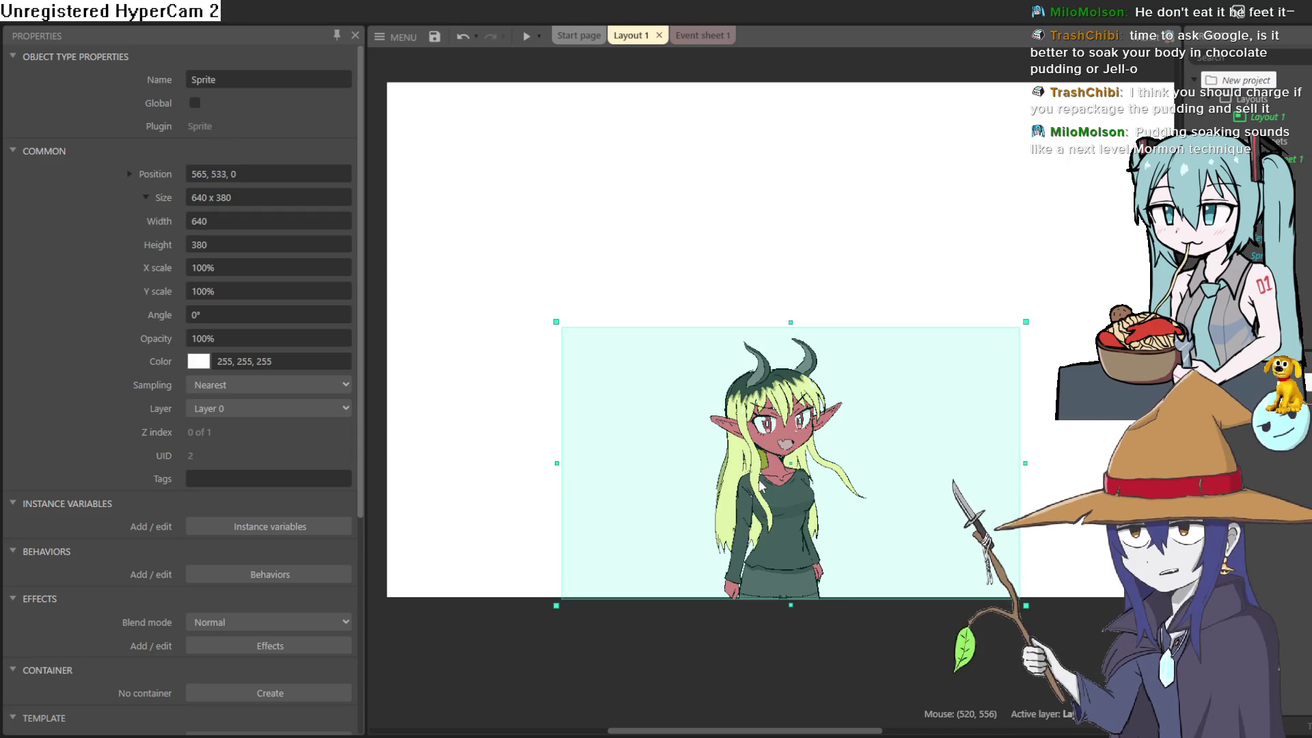
left_click_drag(767, 467, 766, 376)
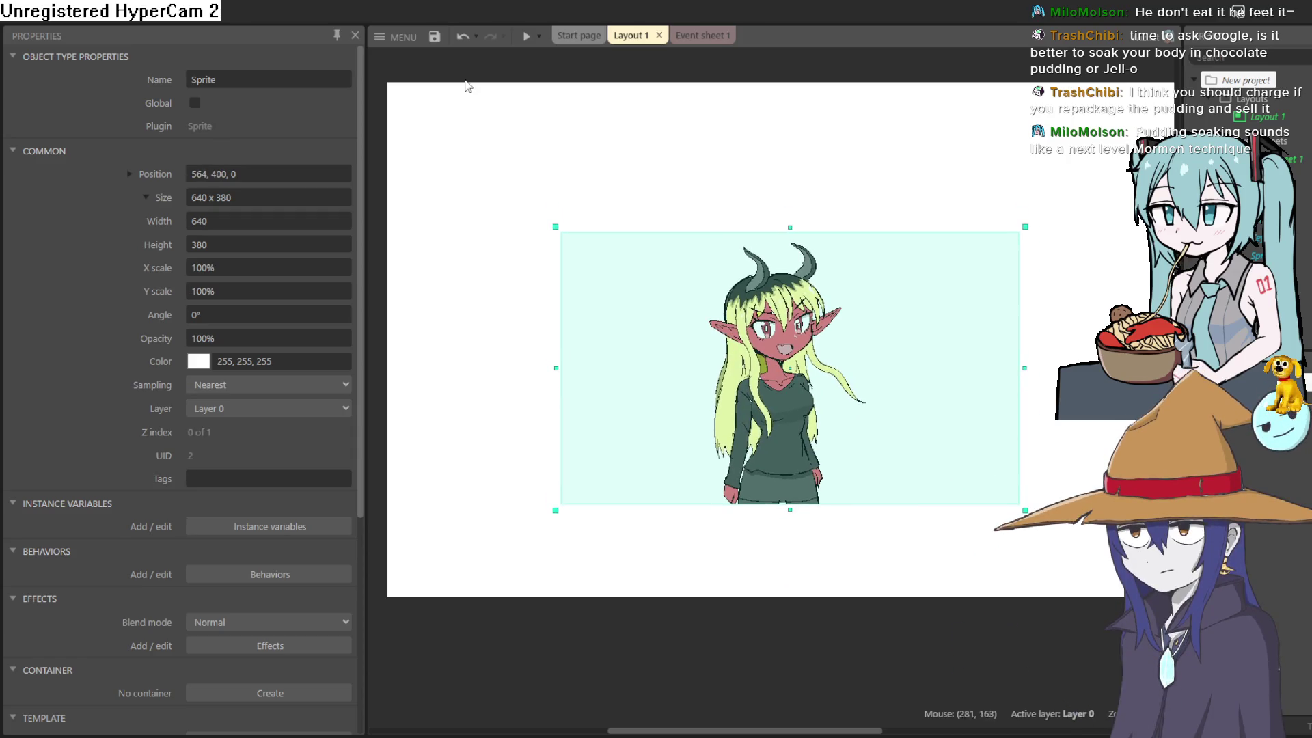
left_click(524, 35)
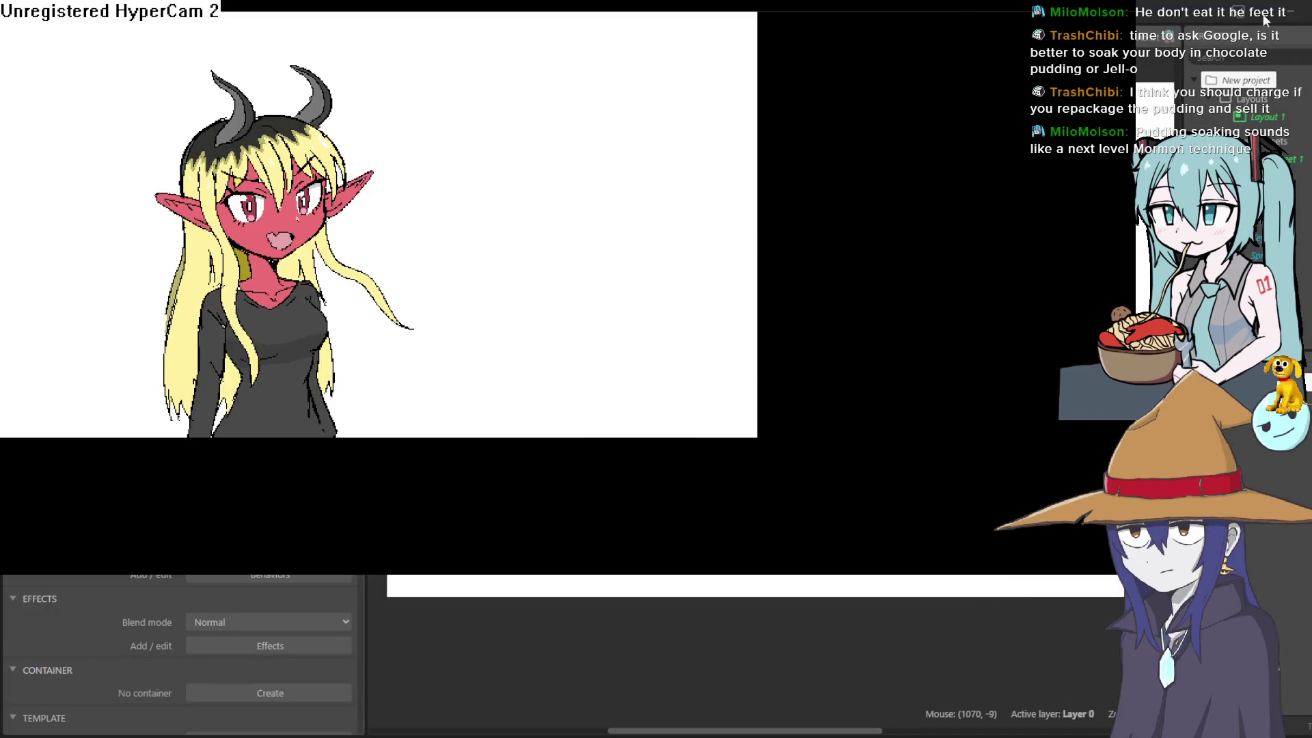
key("alt+F4")
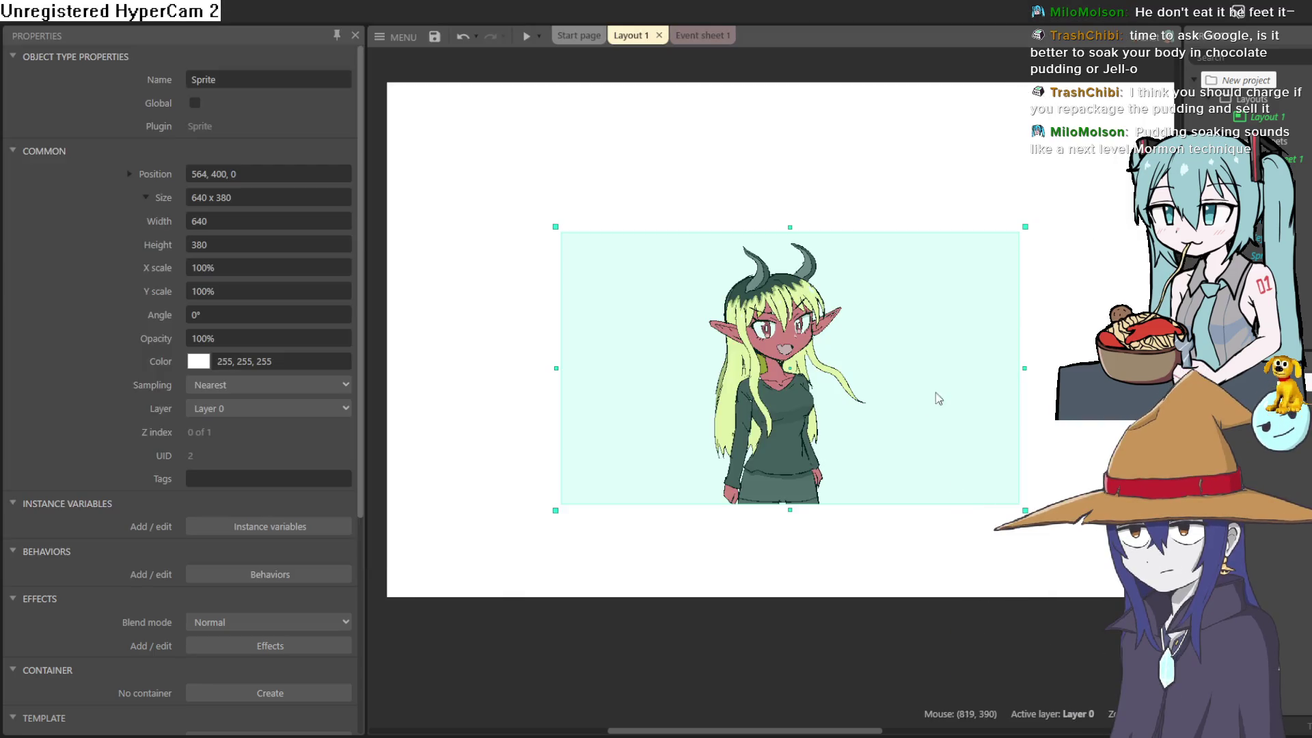
left_click_drag(776, 436, 776, 399)
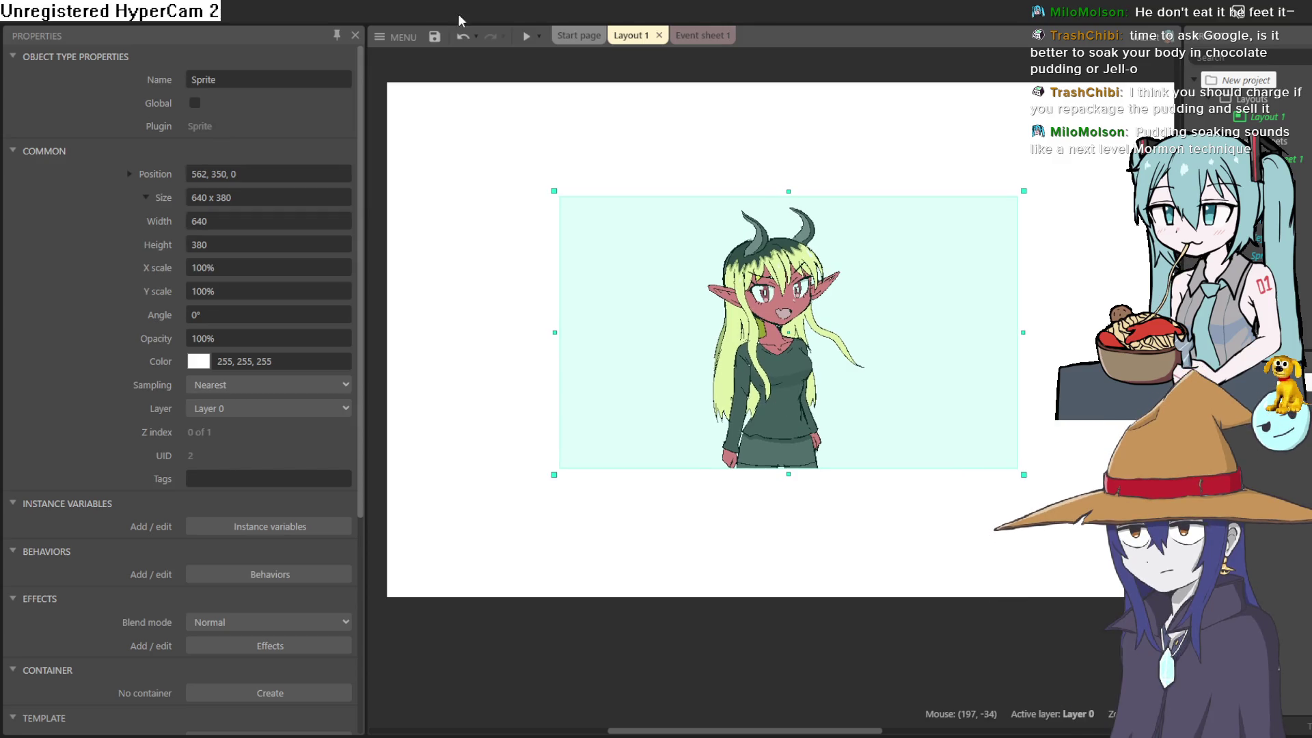
left_click(523, 38)
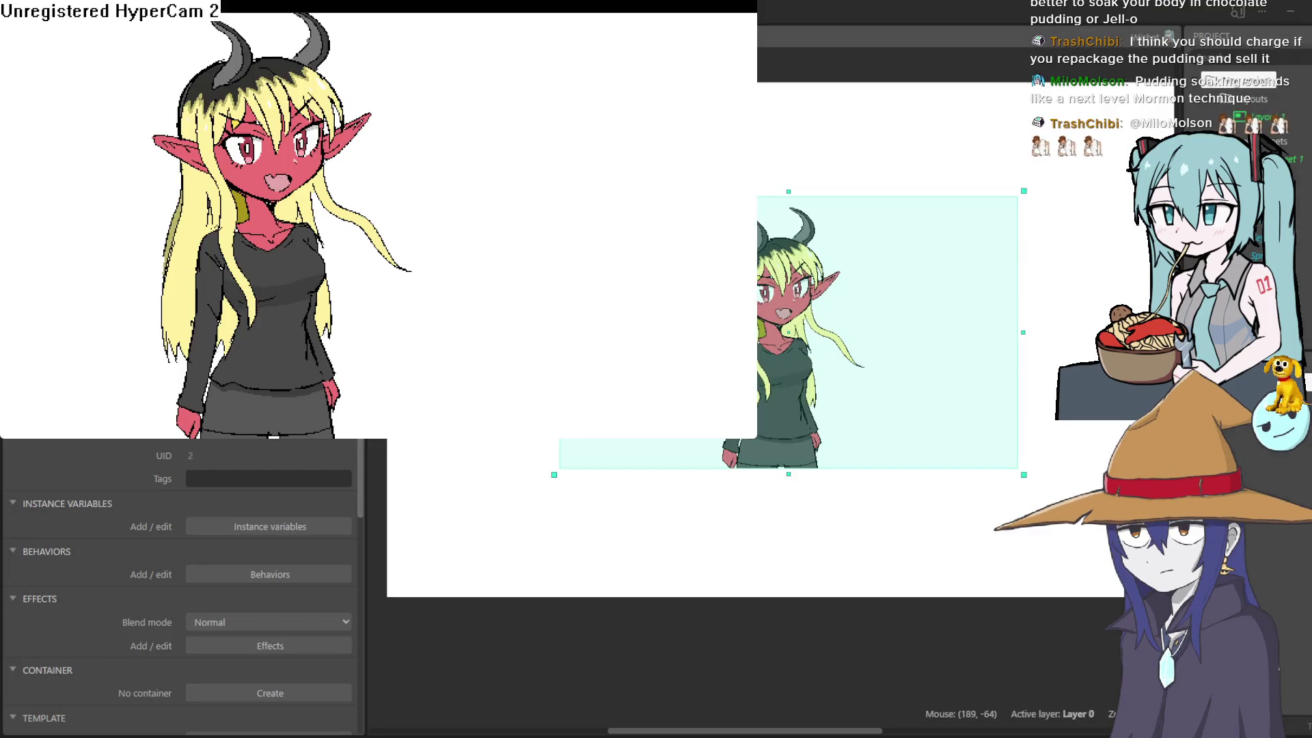
left_click(909, 9)
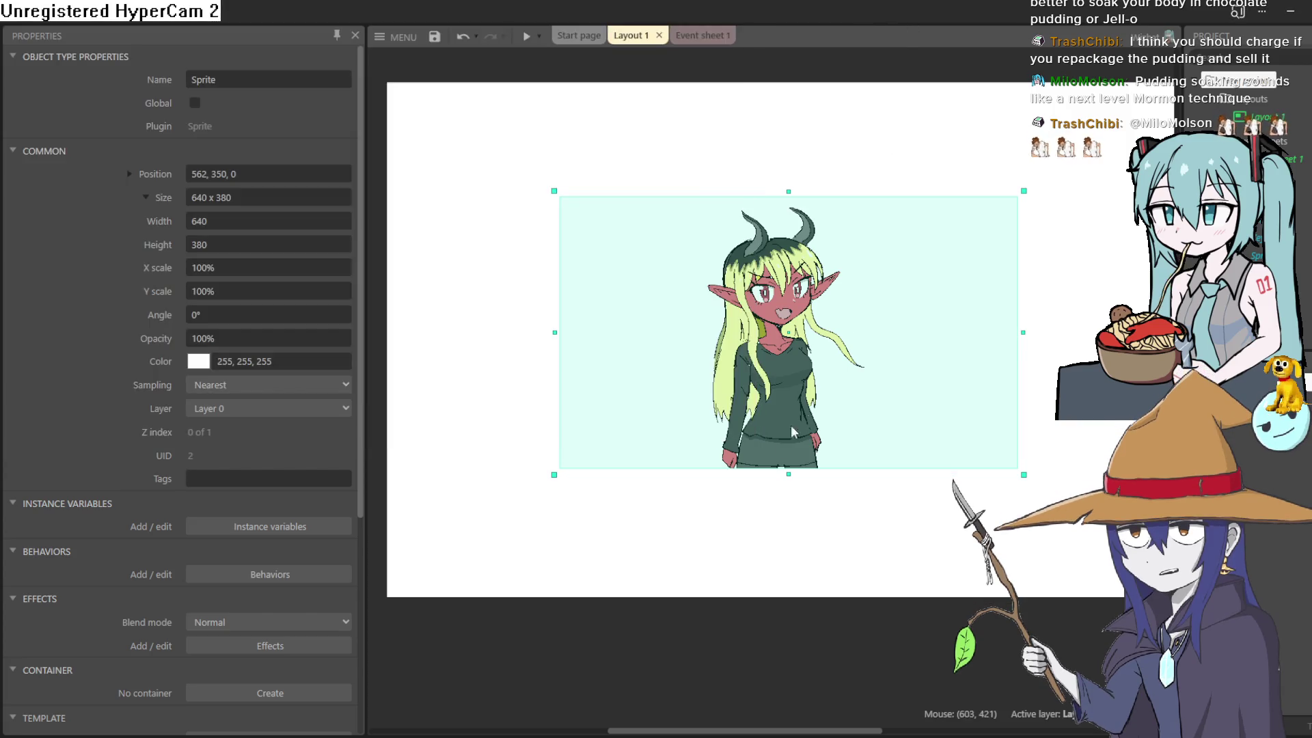
left_click_drag(774, 447, 785, 444)
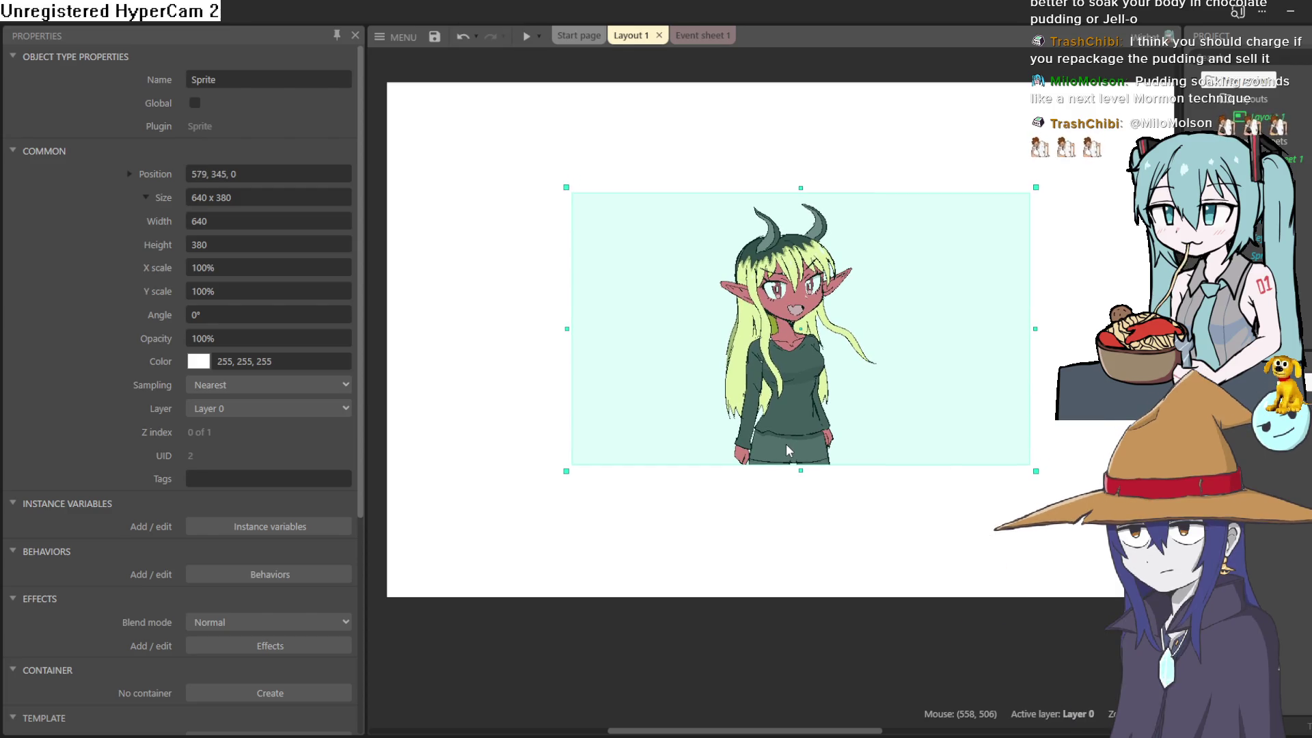
left_click(526, 36)
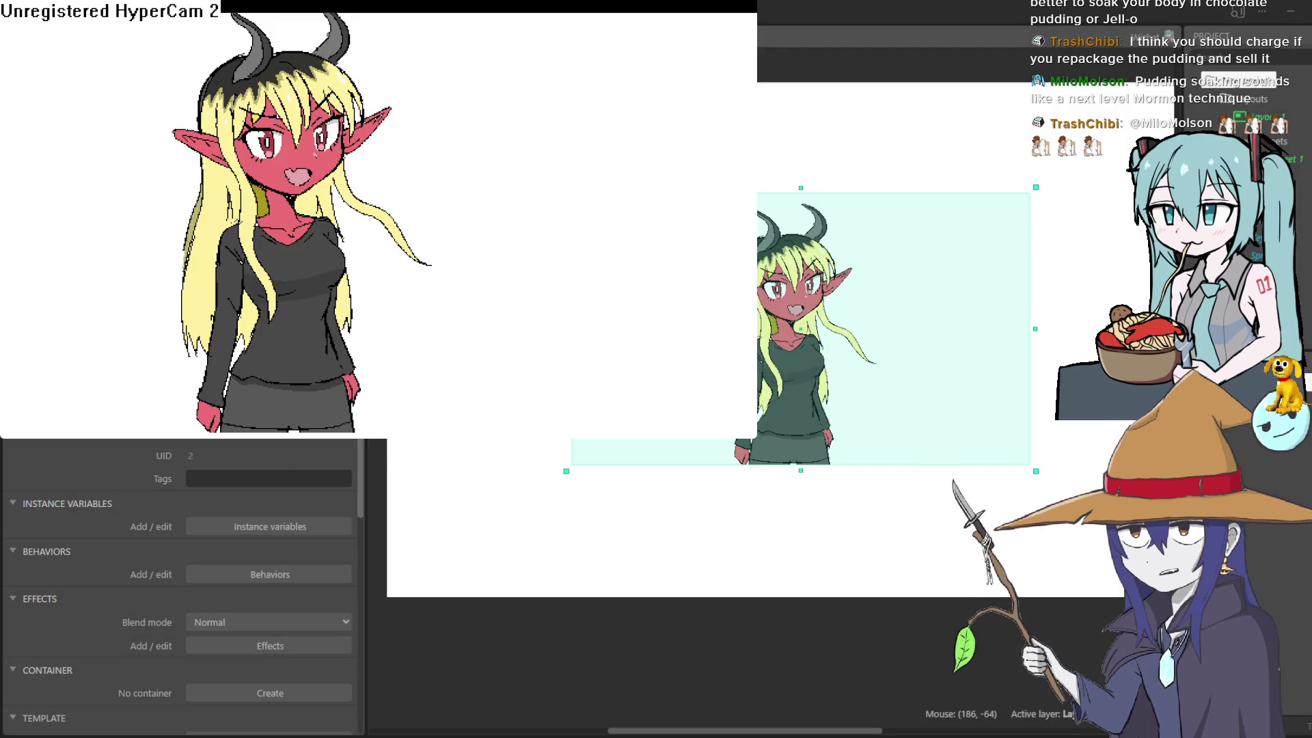
left_click(863, 27)
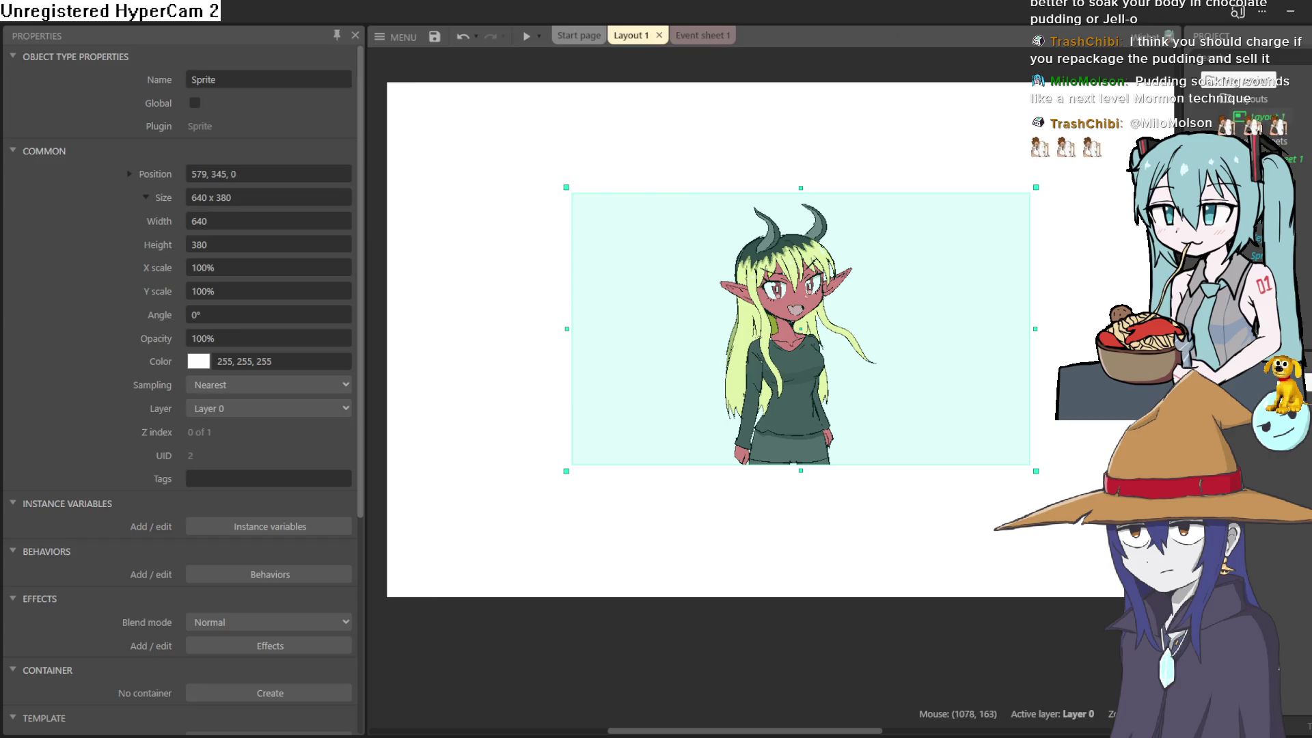
left_click(1260, 117)
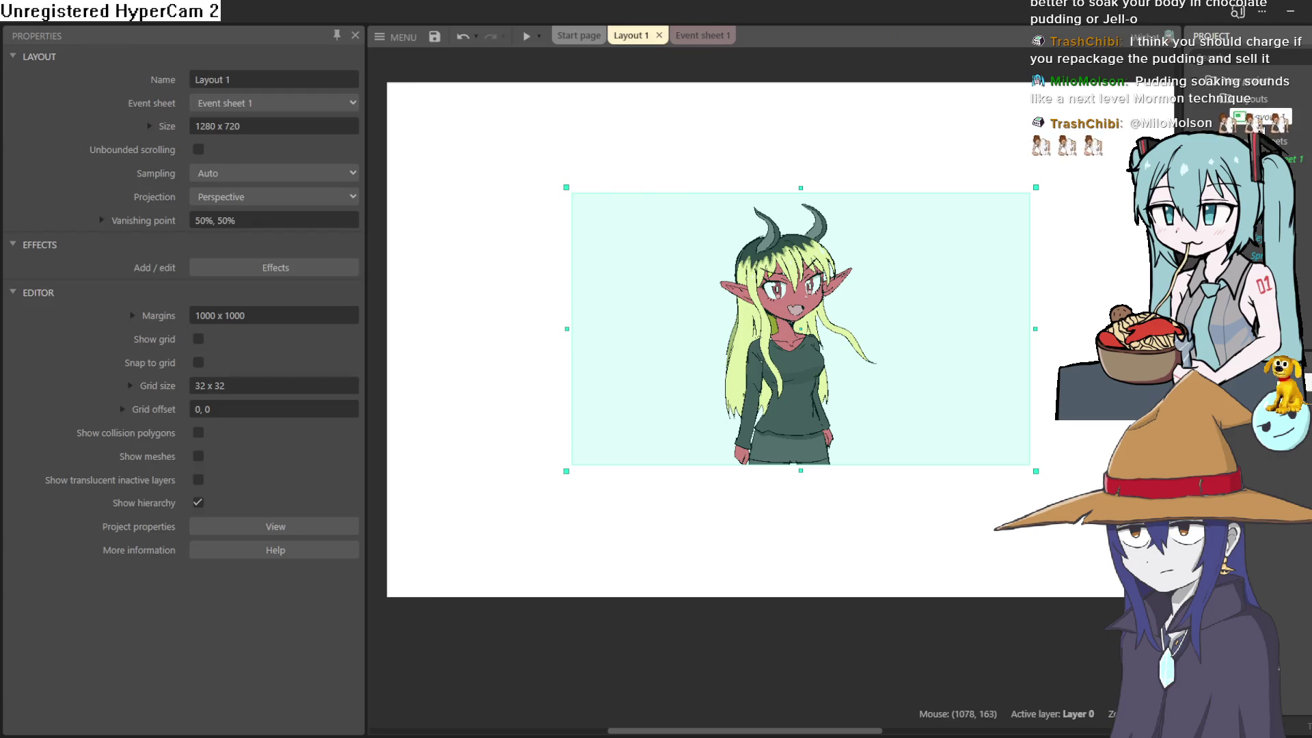
left_click(290, 128)
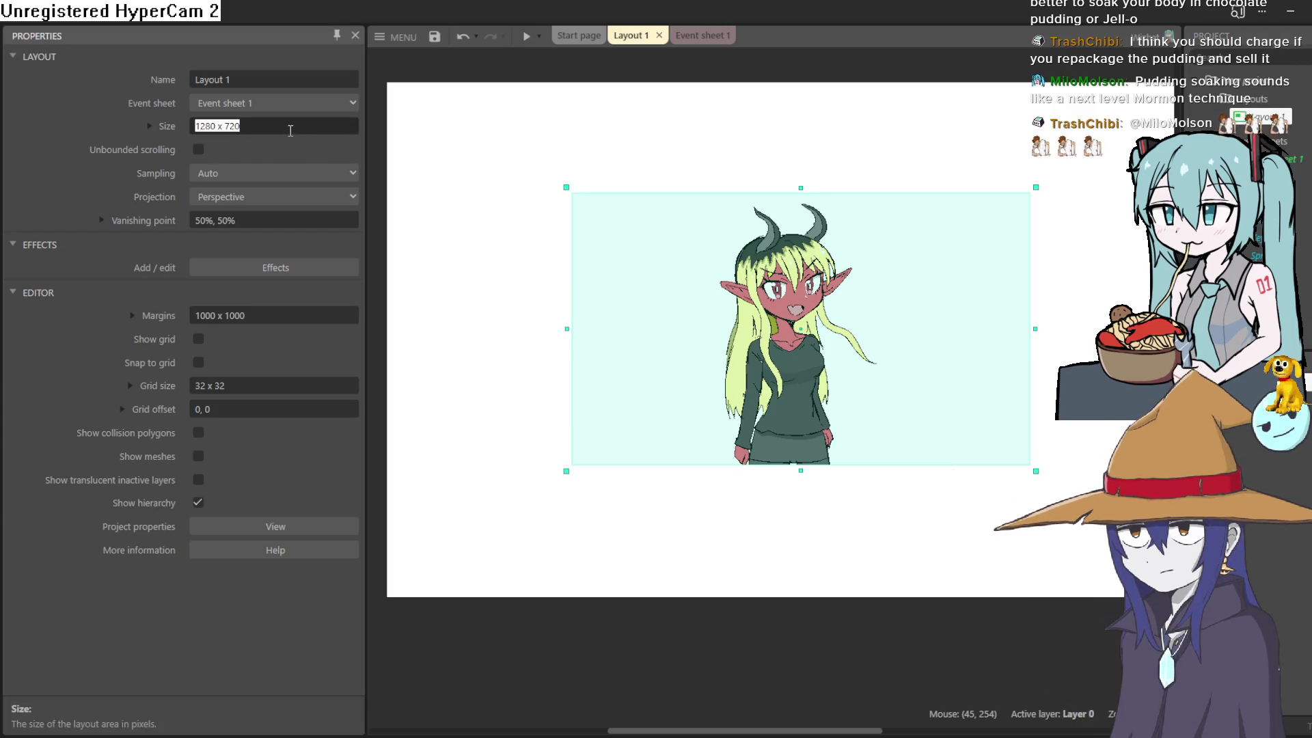
left_click(683, 410)
scroll(649, 341, "down", 2)
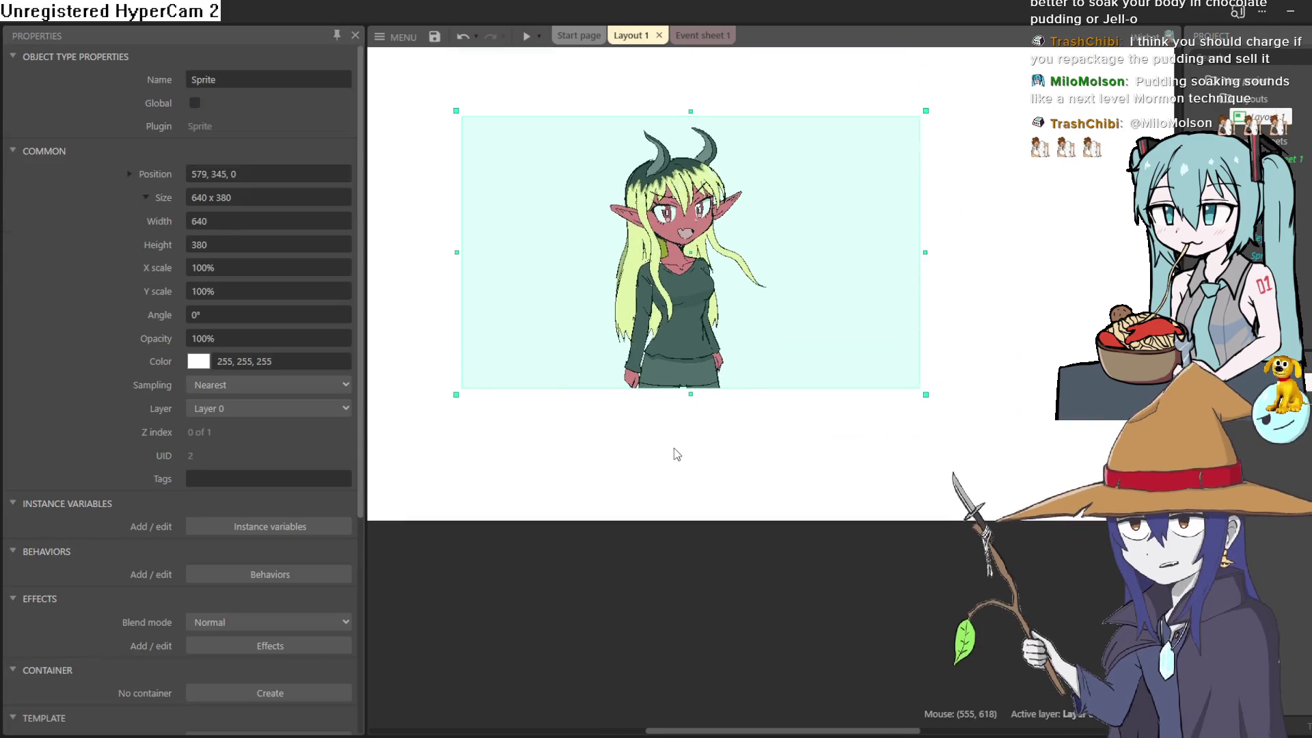
scroll(688, 471, "up", 3)
scroll(688, 470, "down", 5)
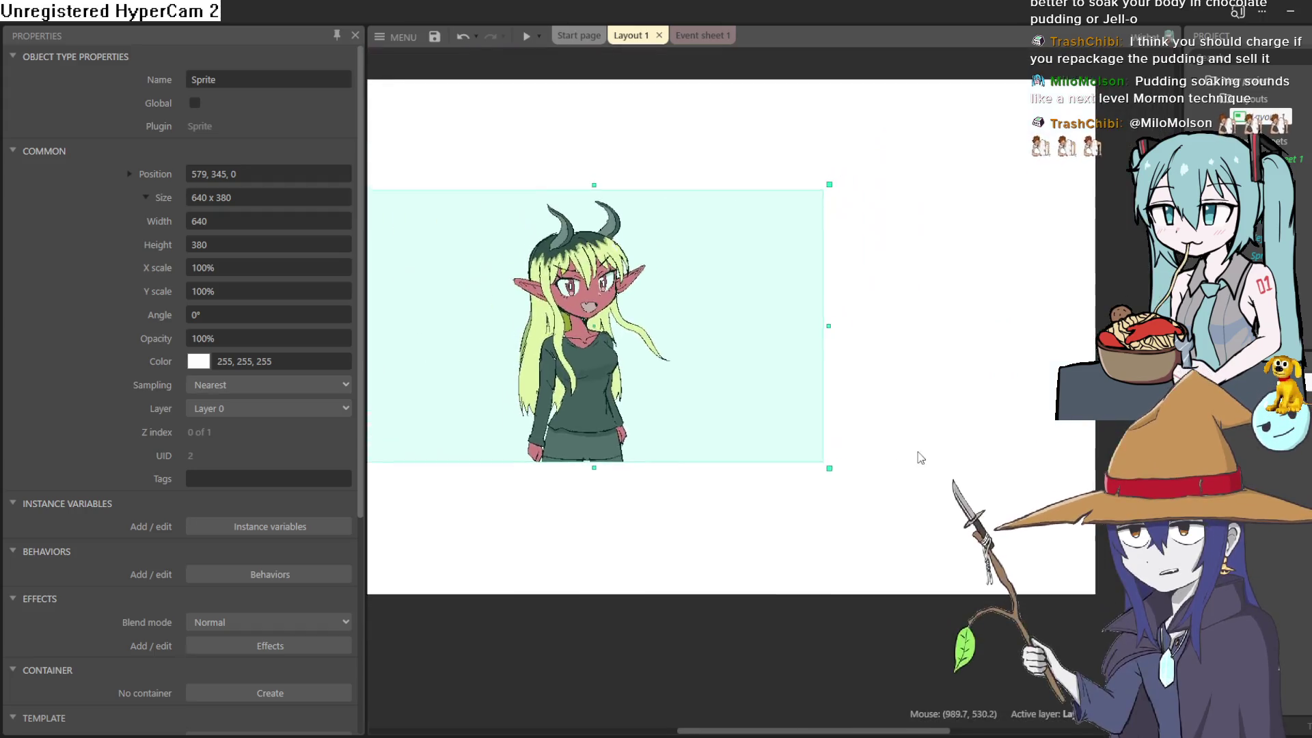
mouse_move(920, 458)
left_mouse_down()
mouse_move(636, 598)
mouse_move(1229, 520)
mouse_move(1161, 471)
mouse_move(997, 419)
mouse_move(843, 453)
mouse_move(868, 477)
left_mouse_up()
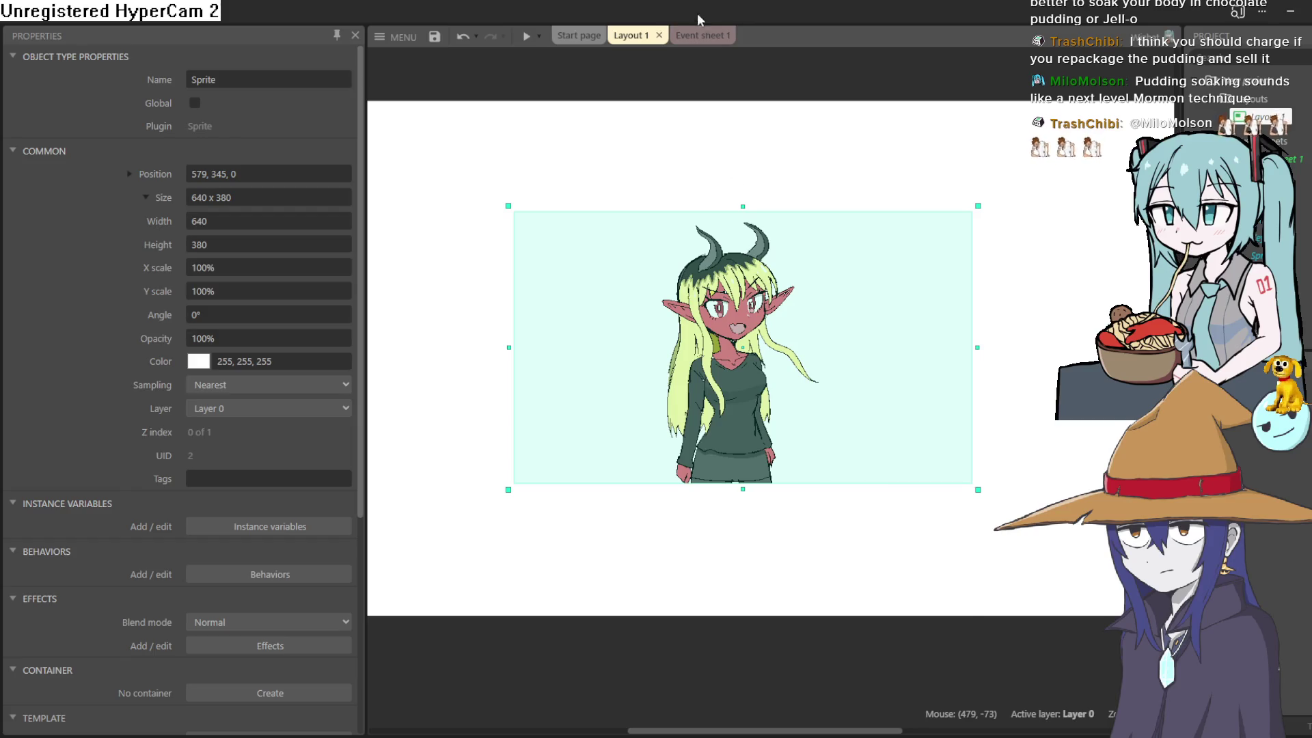
Disable Event sheet 1's start-of-layout event that sets layout scale to 2.
left_click(701, 38)
left_click(490, 76)
right_click(448, 83)
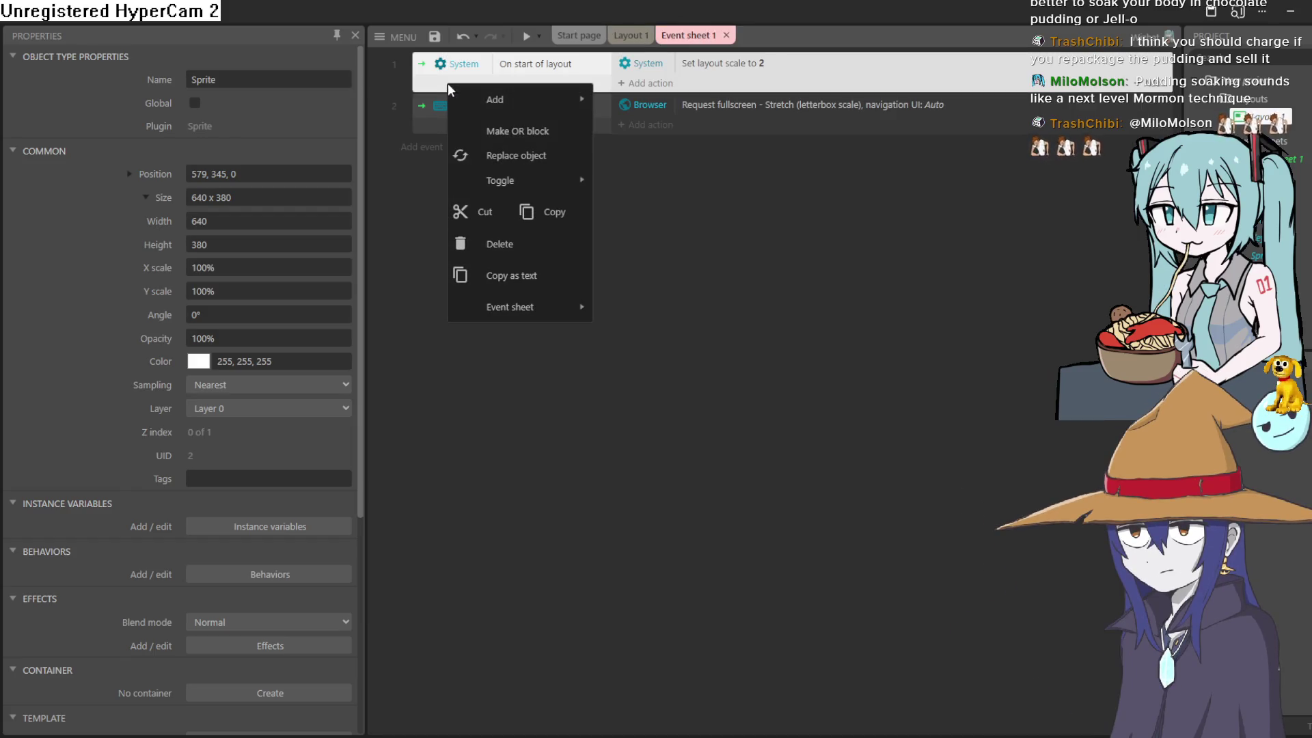
mouse_move(541, 185)
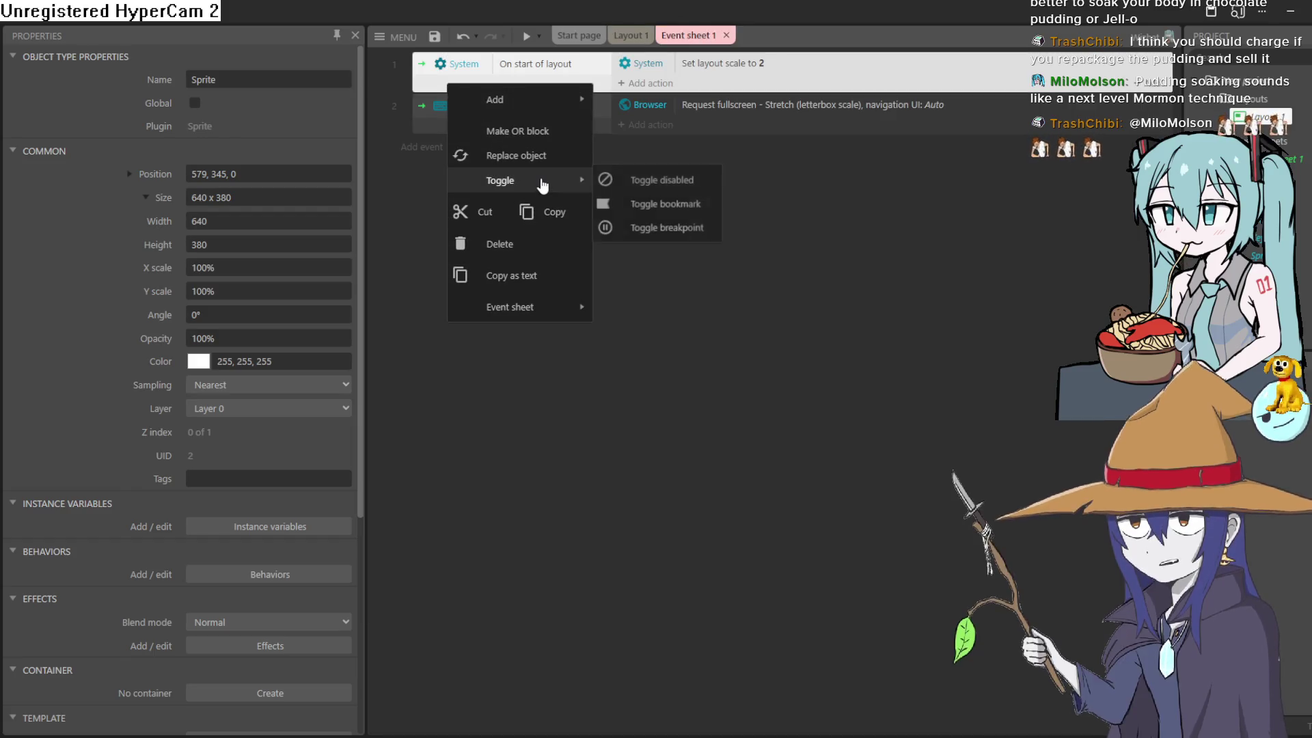
left_click(690, 189)
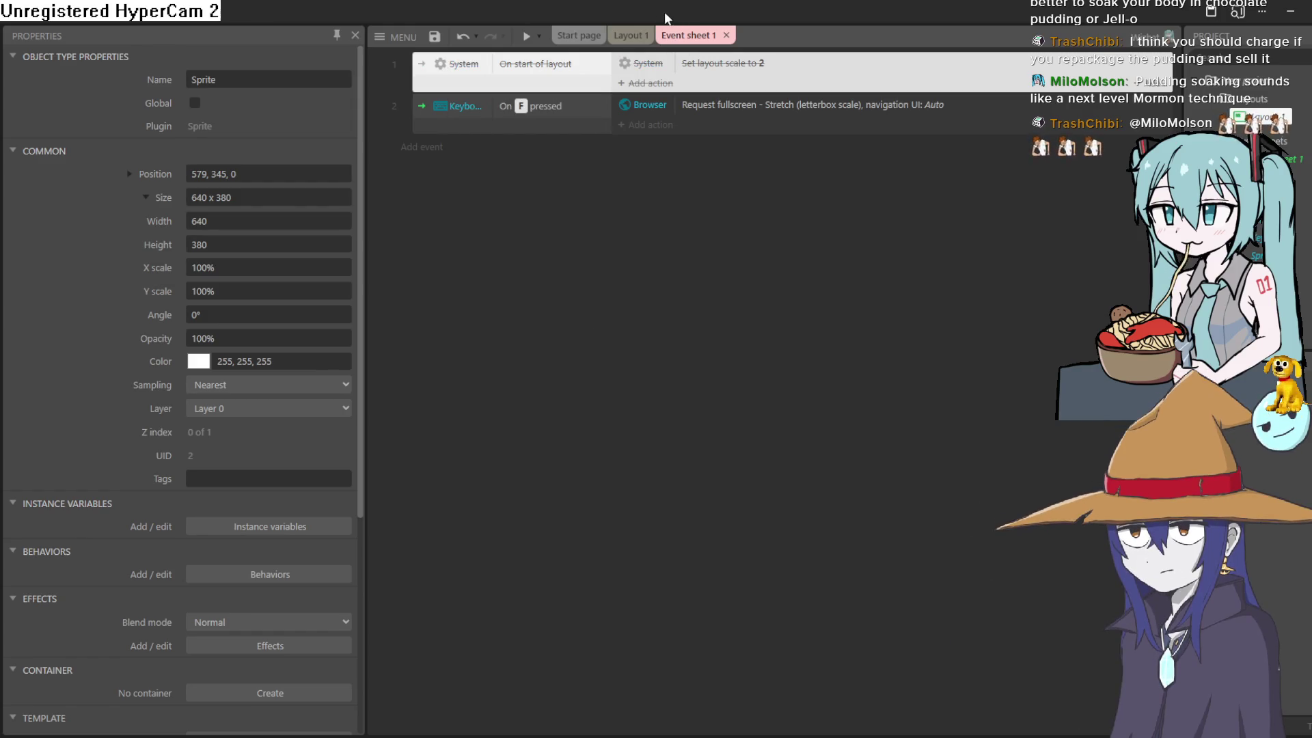
Preview Layout 1 and move the demon-girl sprite down to position 611, 534.
left_click(632, 38)
left_click(525, 38)
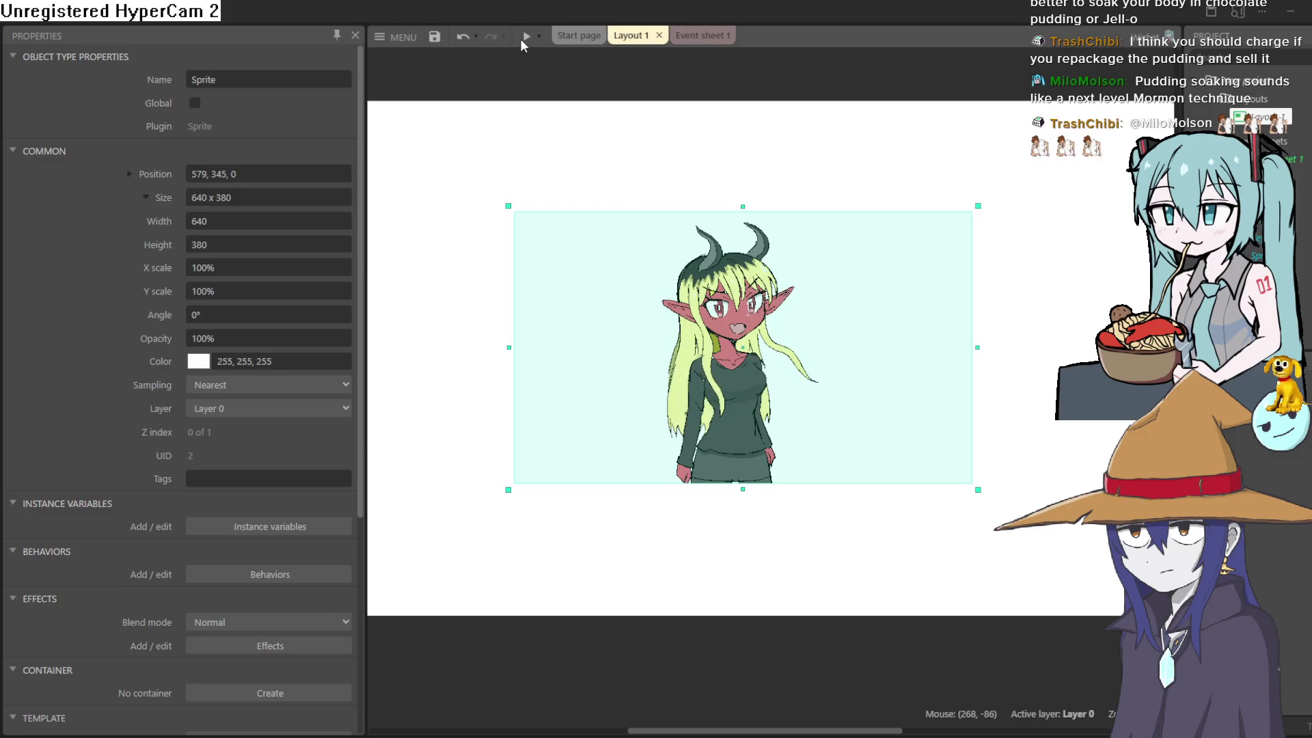
mouse_move(733, 360)
left_mouse_down()
mouse_move(759, 468)
mouse_move(778, 487)
mouse_move(754, 495)
left_mouse_up()
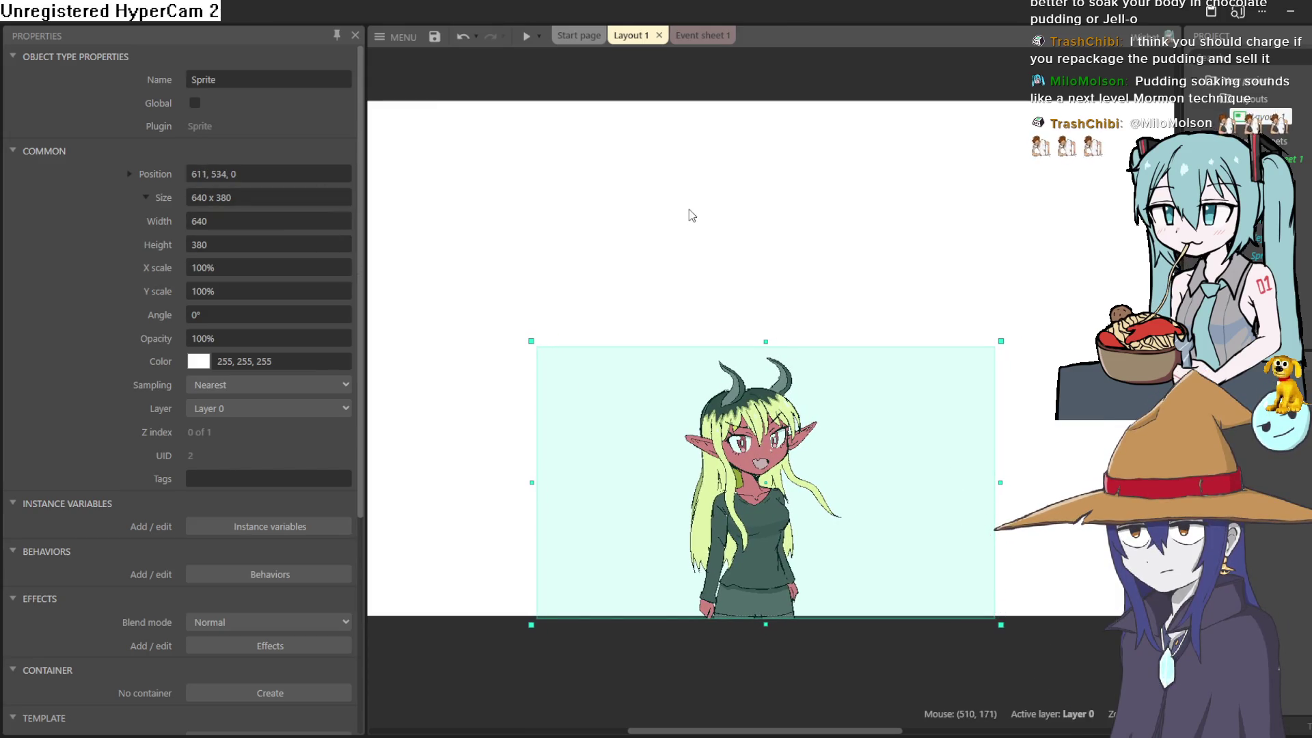
scroll(703, 212, "down", 3)
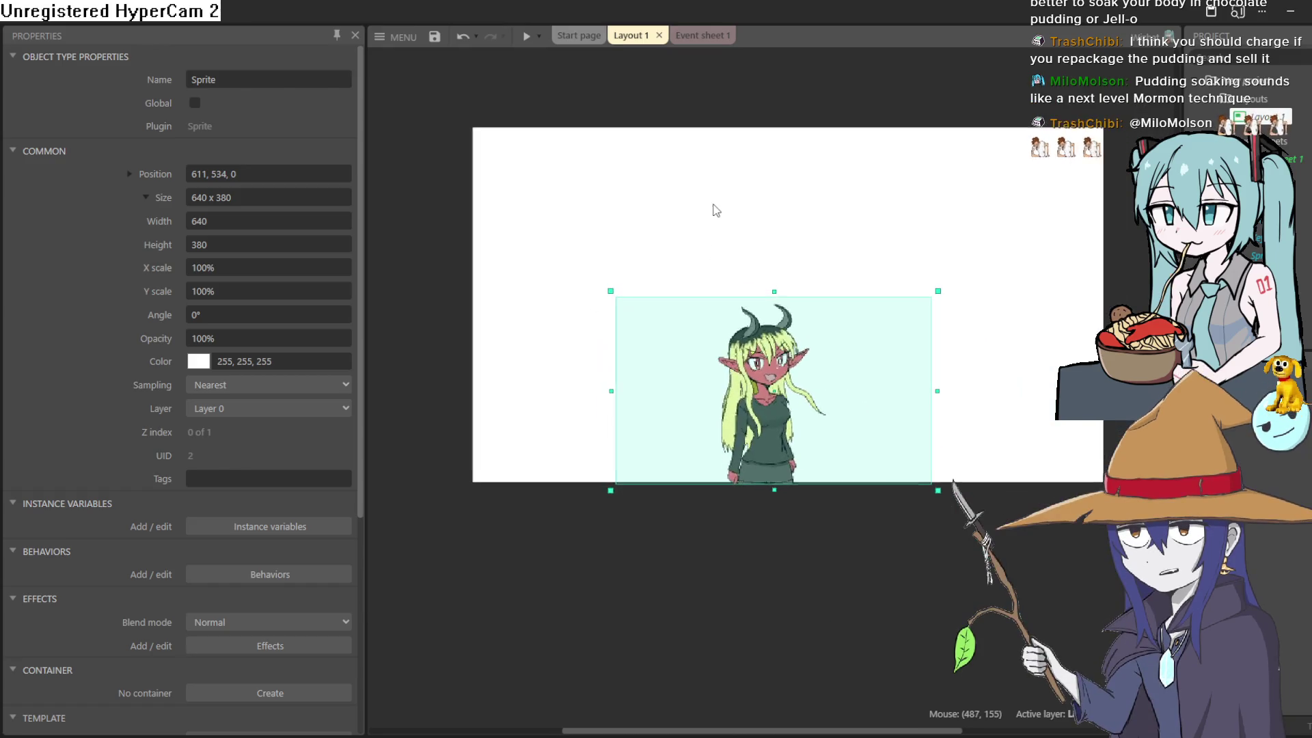
left_click(697, 41)
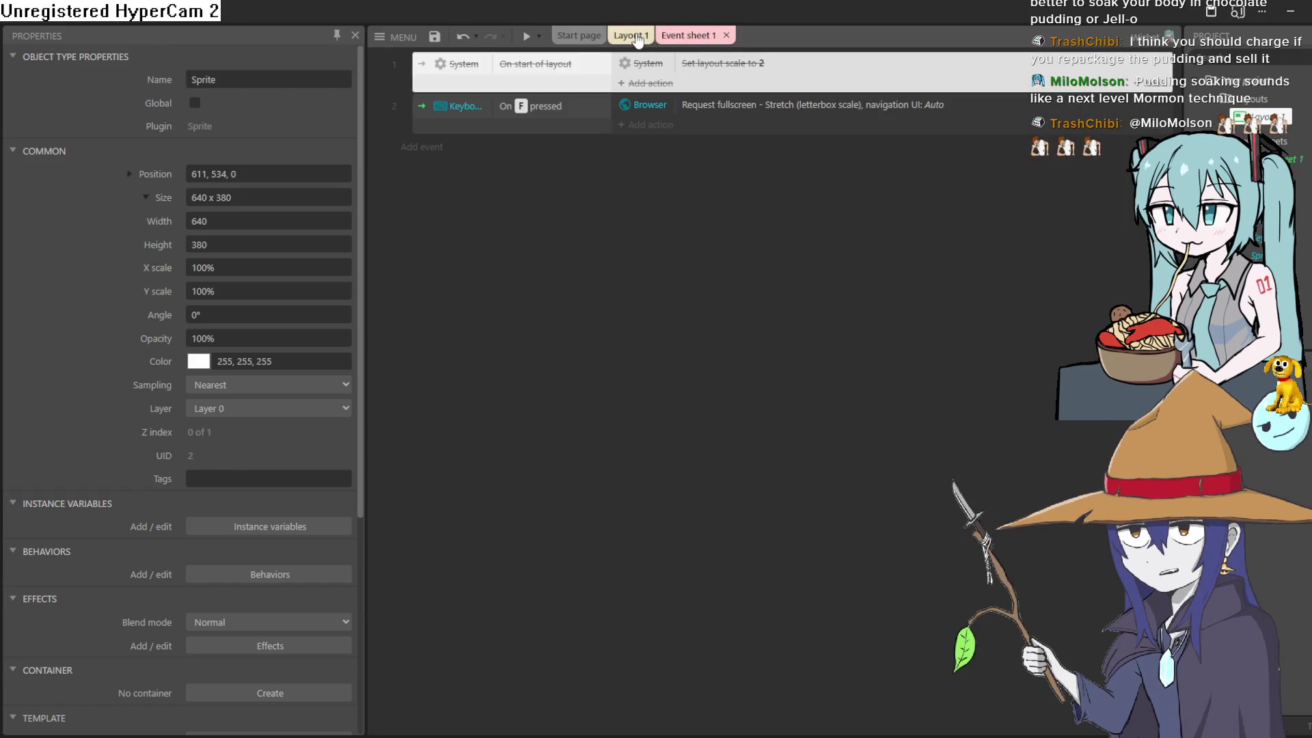
left_click(638, 40)
scroll(752, 205, "up", 2)
scroll(753, 212, "down", 1)
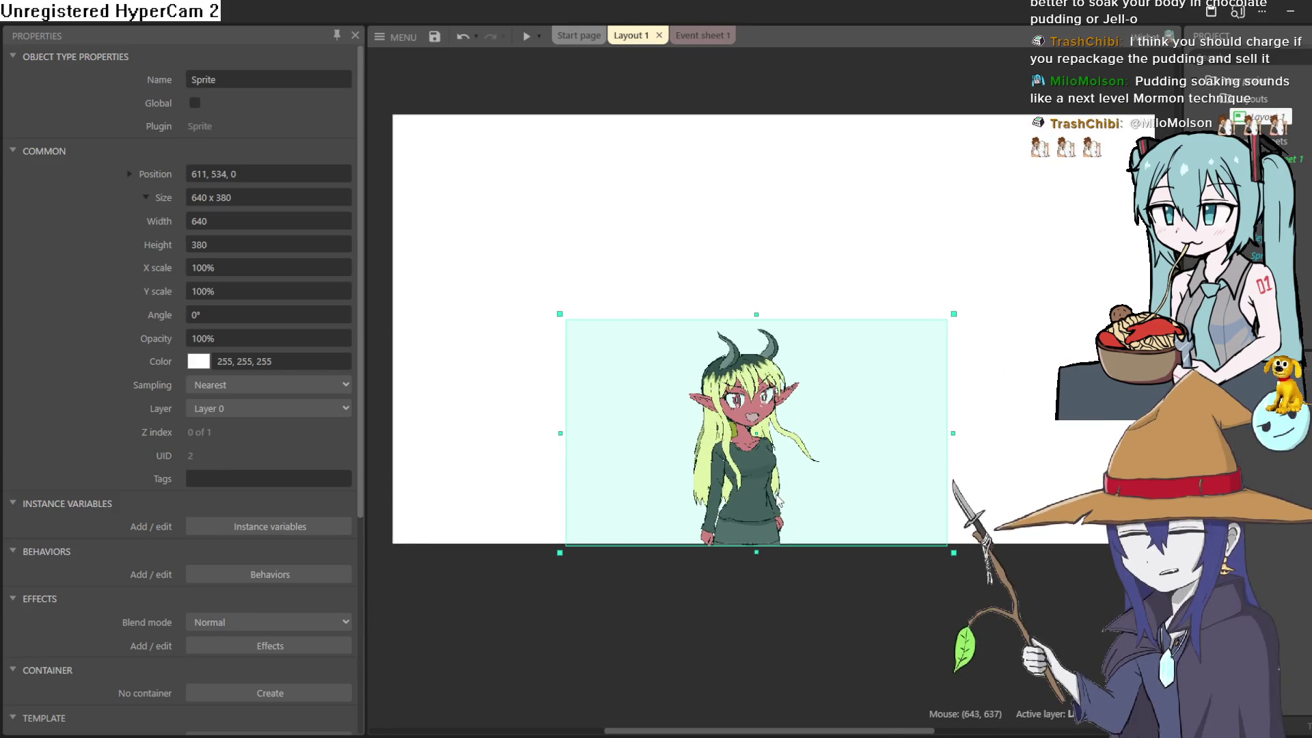
Drag the demon girl sprite up and slightly right in Layout 1.
left_click_drag(767, 487, 771, 353)
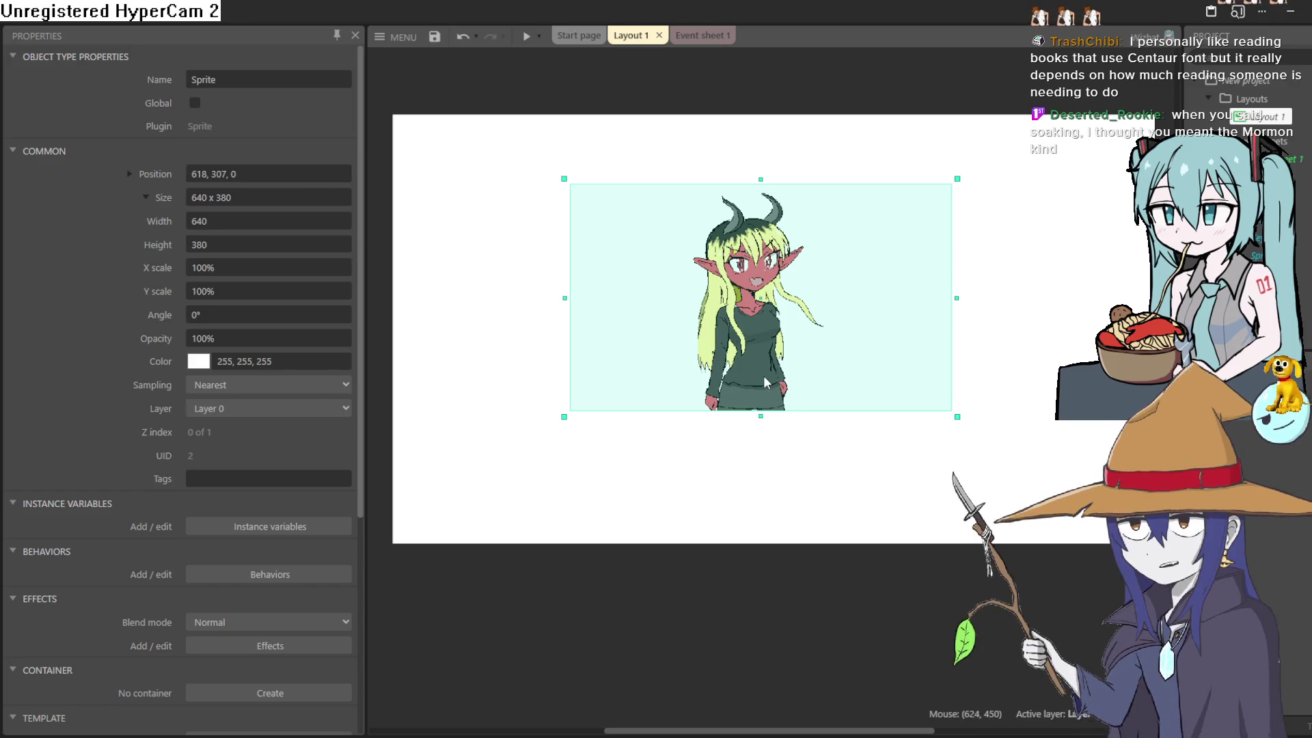
Try the sprite at the layout's bottom edge, then higher up, and minimize Construct 3.
left_click_drag(763, 376, 767, 507)
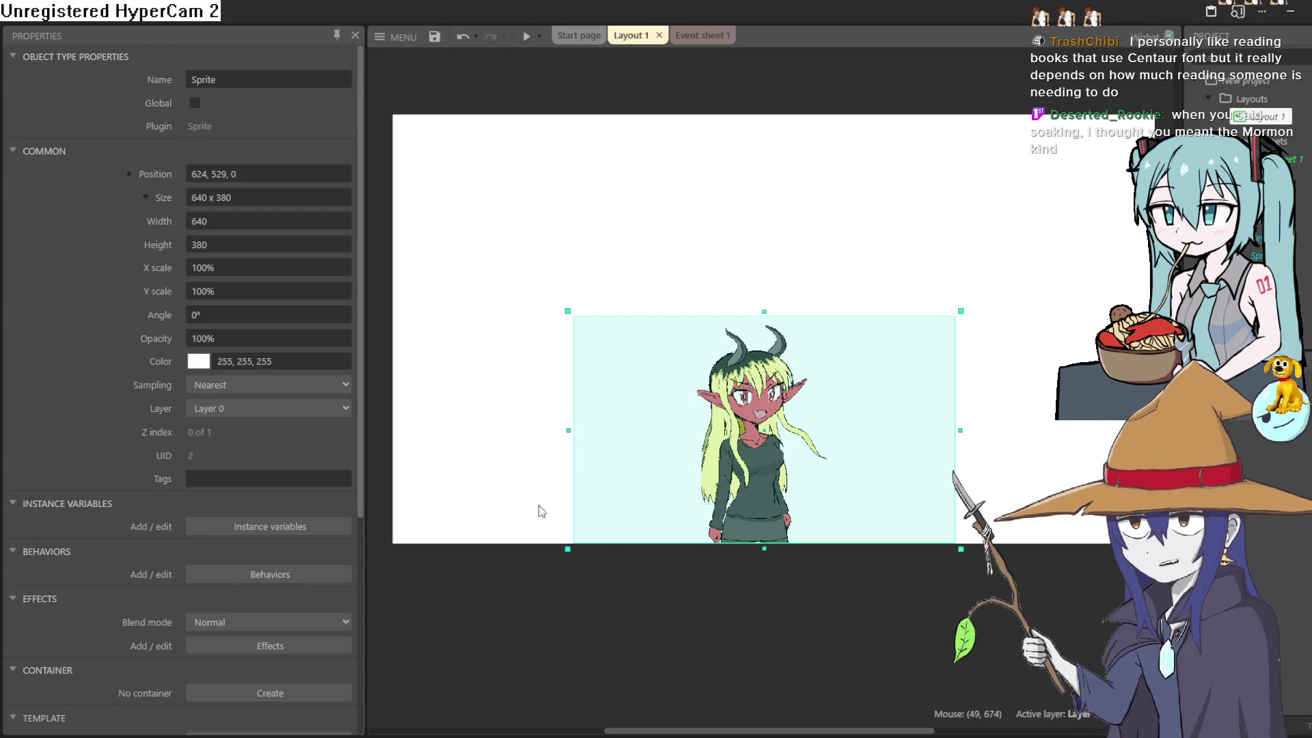
left_click_drag(735, 507, 716, 418)
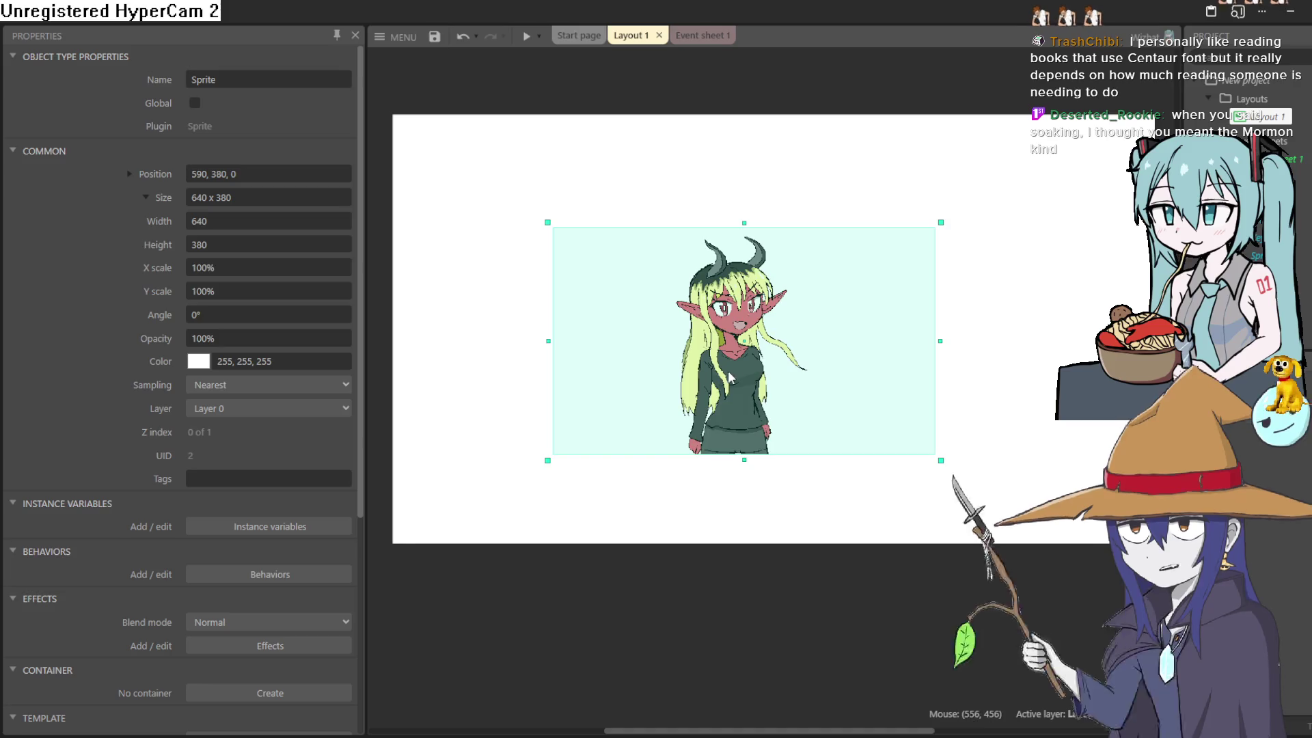
mouse_move(730, 370)
left_mouse_down()
mouse_move(770, 353)
mouse_move(765, 297)
left_mouse_up()
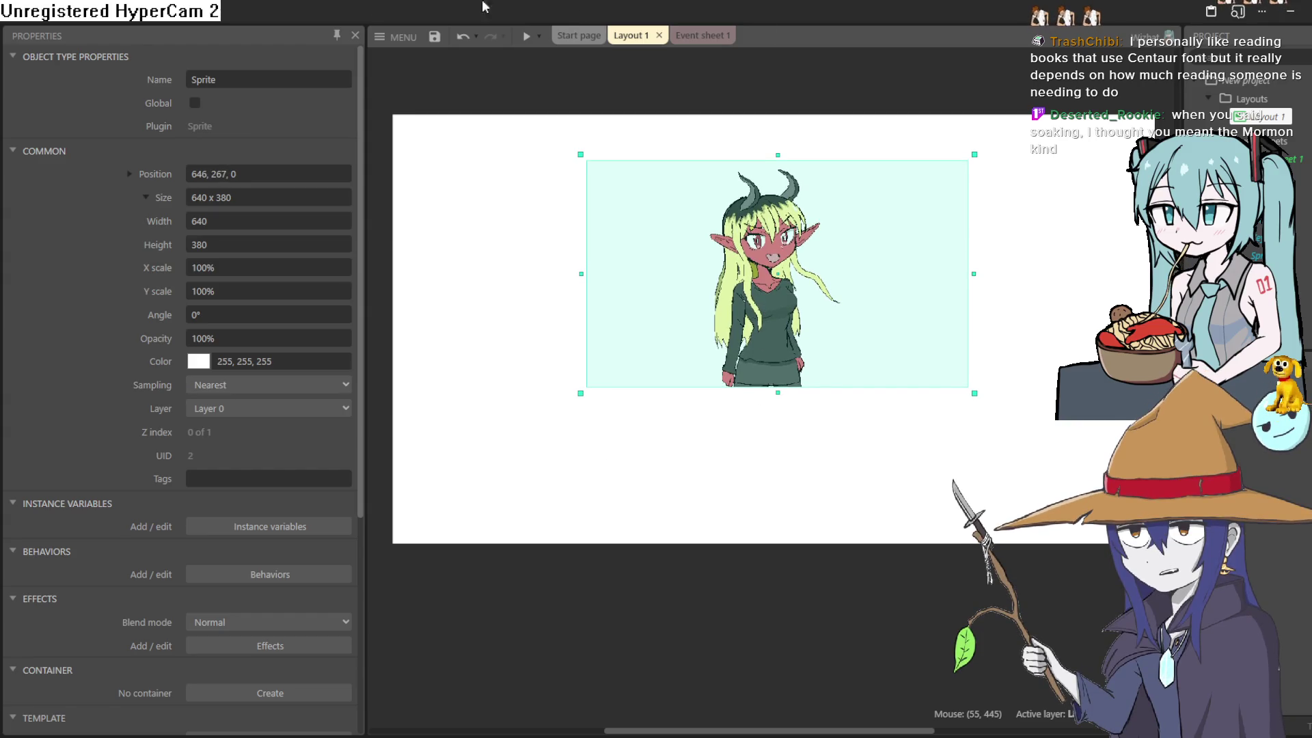
left_click(1292, 15)
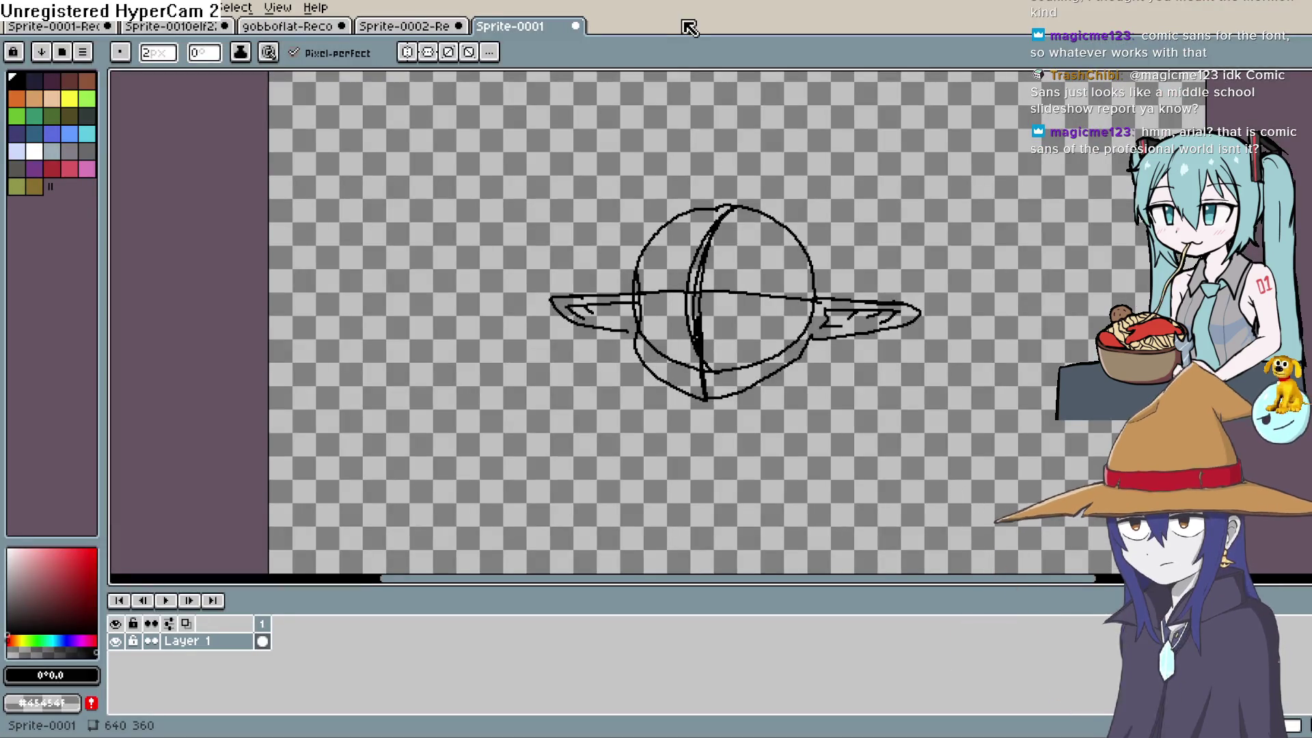
Open Aseprite's File menu with the winged Sprite-0001 sketch showing.
left_click(14, 8)
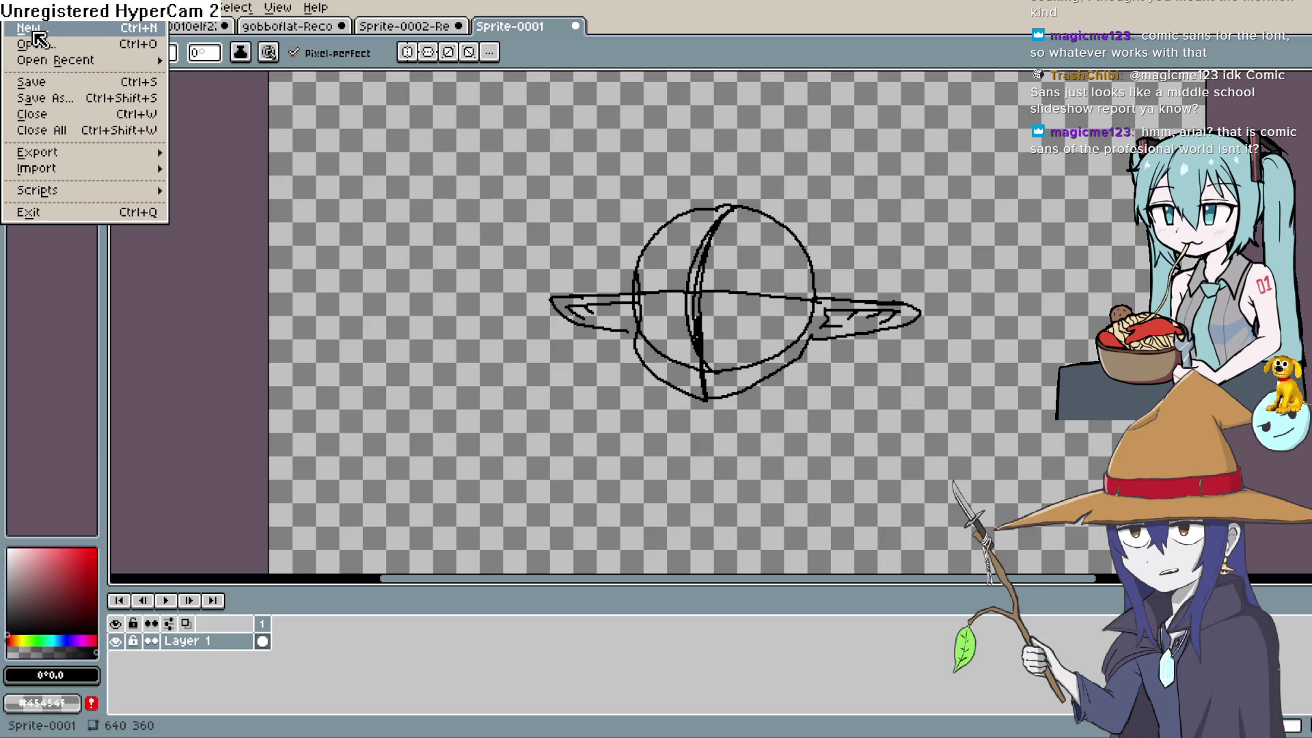
Create a new 640 × 380 transparent RGBA sprite in Aseprite.
left_click(34, 31)
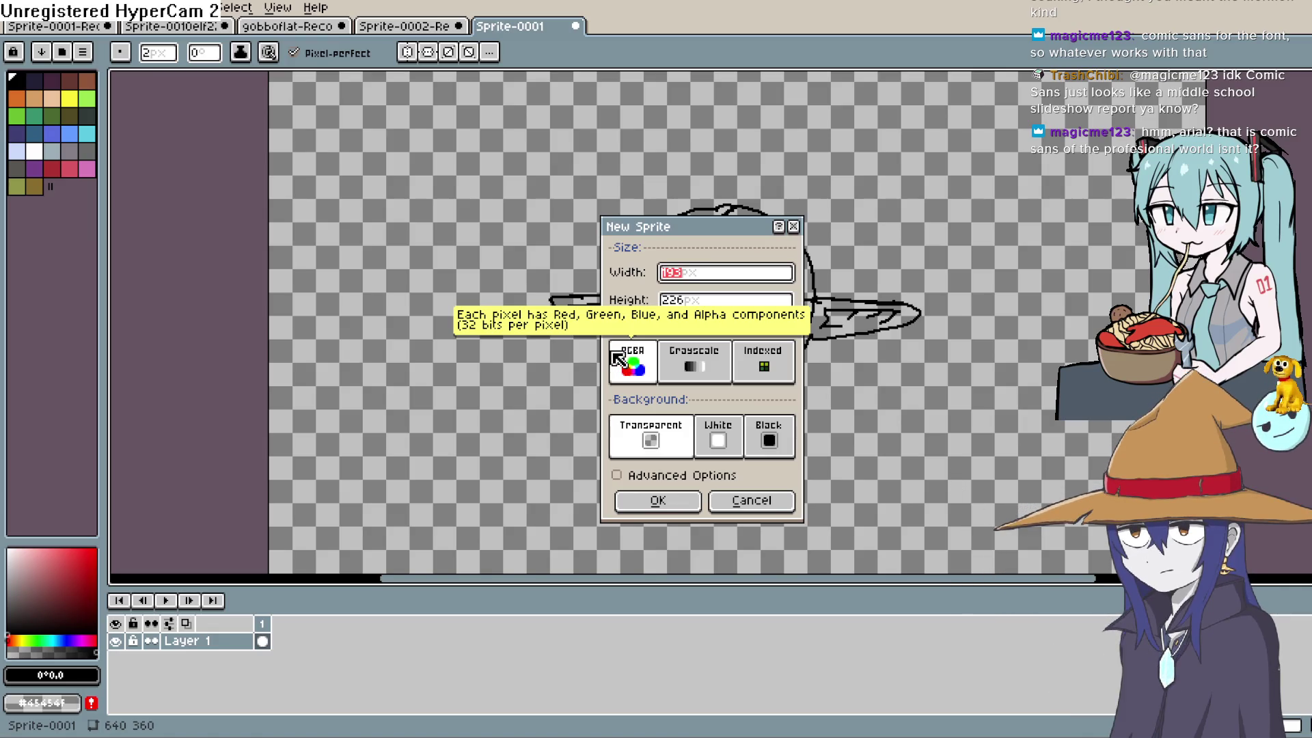
type("640")
key("Tab")
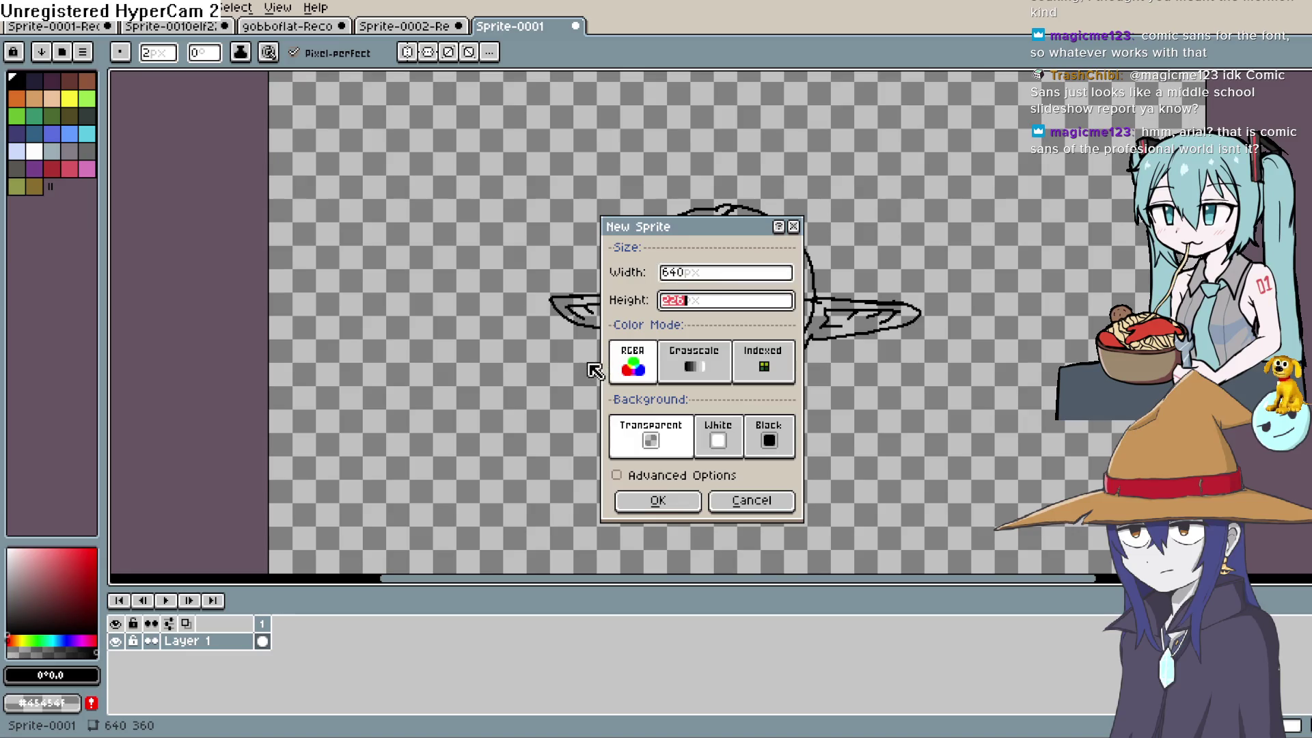
type("380")
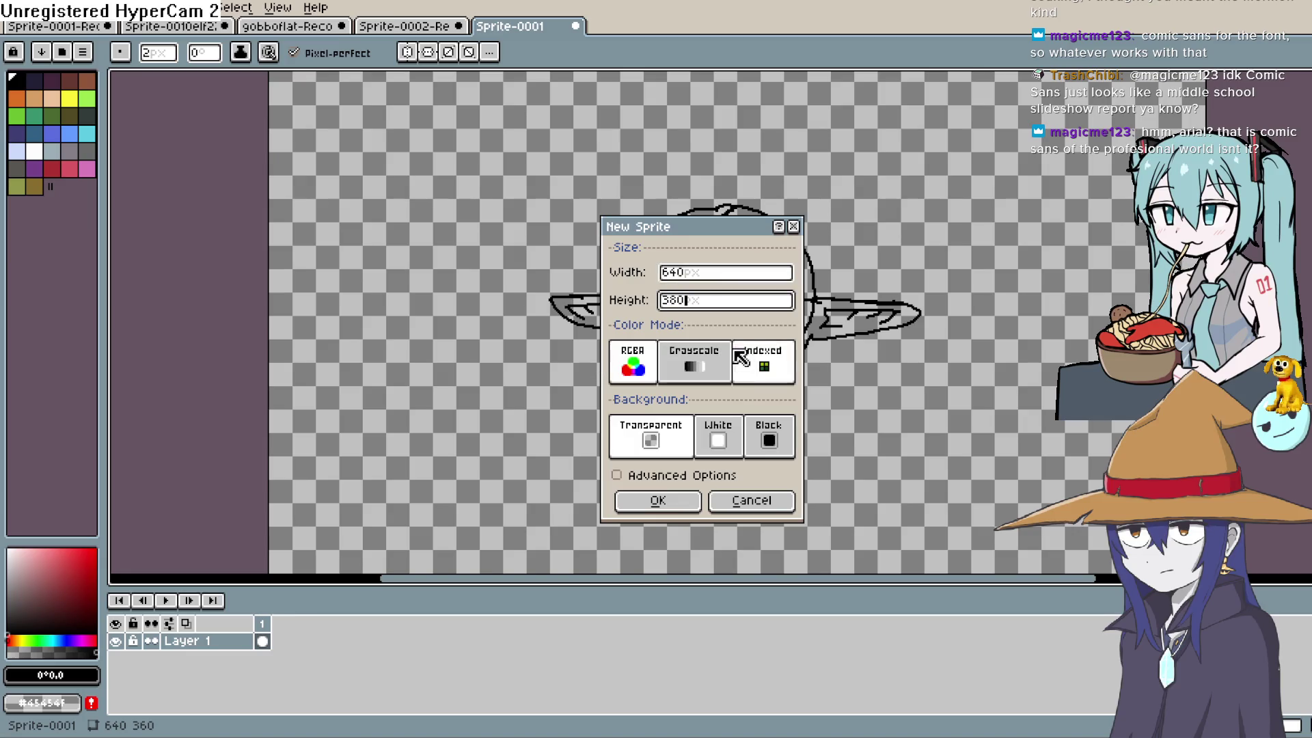
left_click(659, 501)
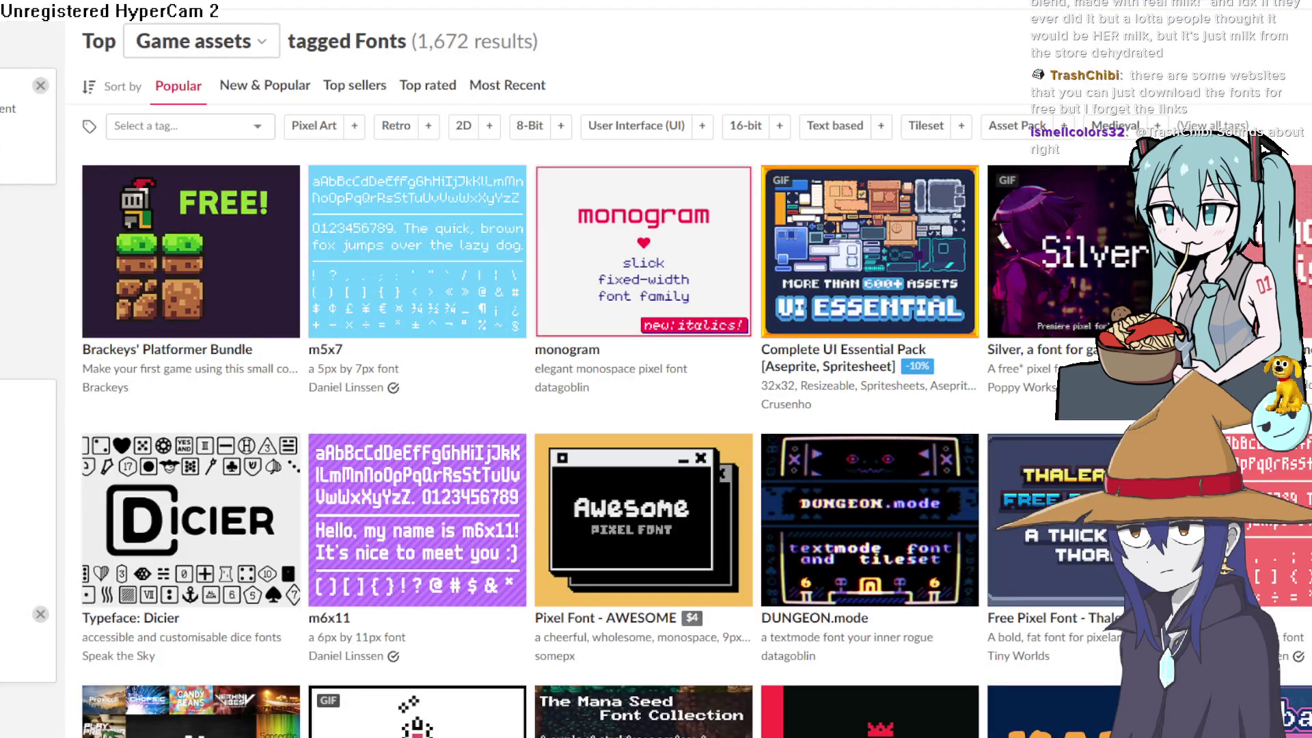
Scroll down and back through the itch.io Fonts results grid.
scroll(642, 137, "down", 2)
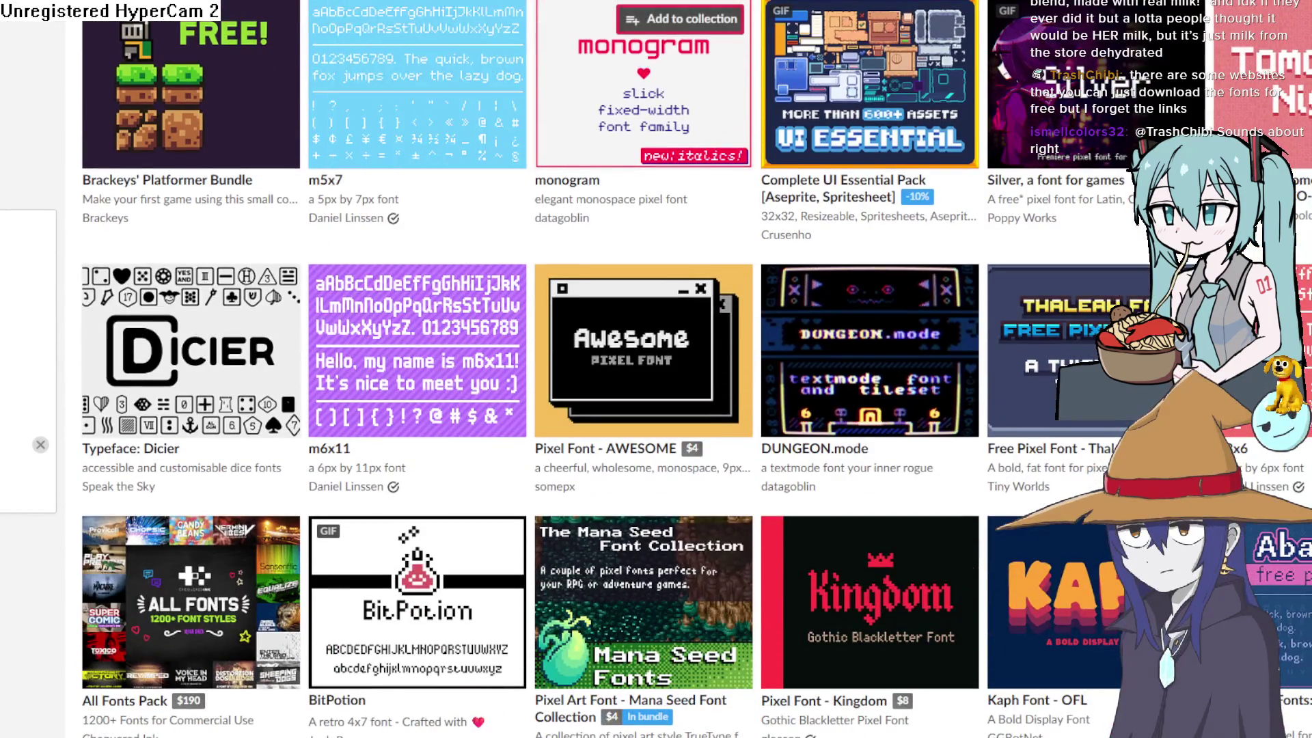
scroll(642, 191, "down", 4)
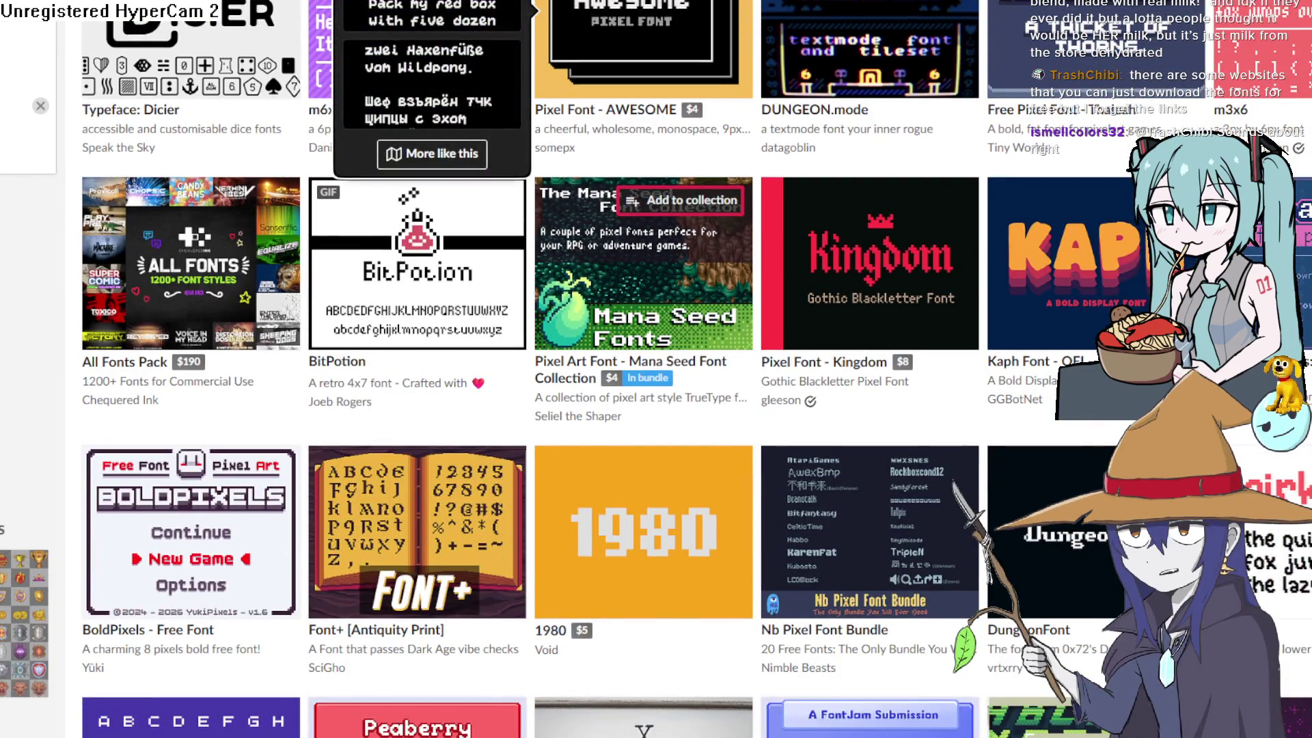
scroll(642, 192, "down", 2)
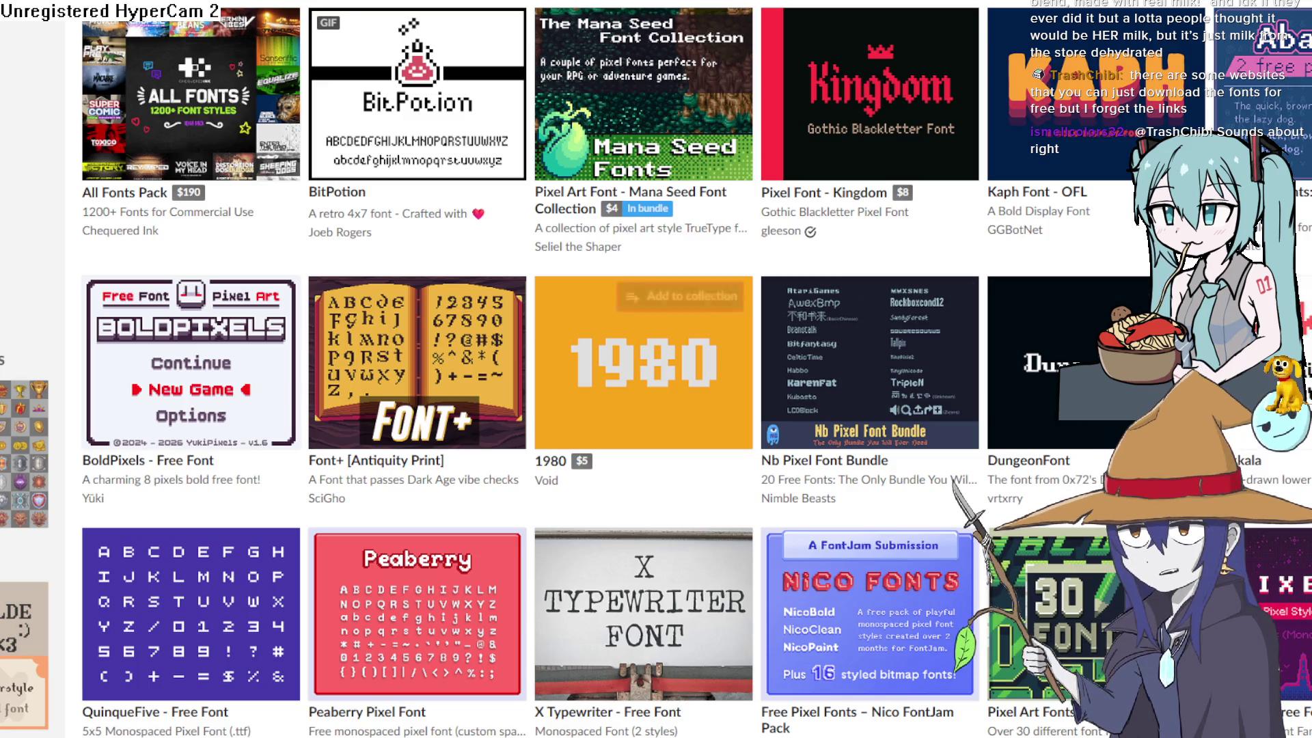
scroll(642, 342, "up", 5)
scroll(680, 205, "up", 3)
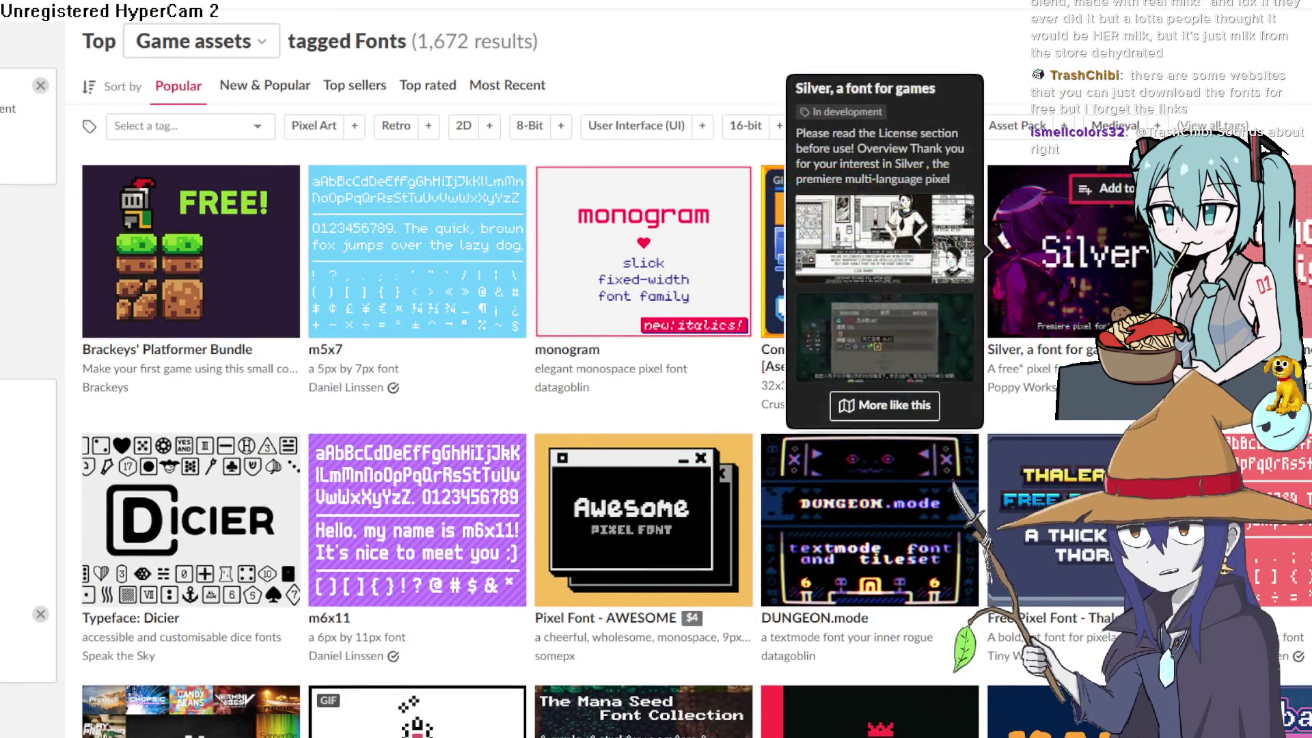
scroll(888, 266, "down", 6)
Scroll further down the font cards and open the Windows Xp Asset Pack page.
mouse_move(881, 267)
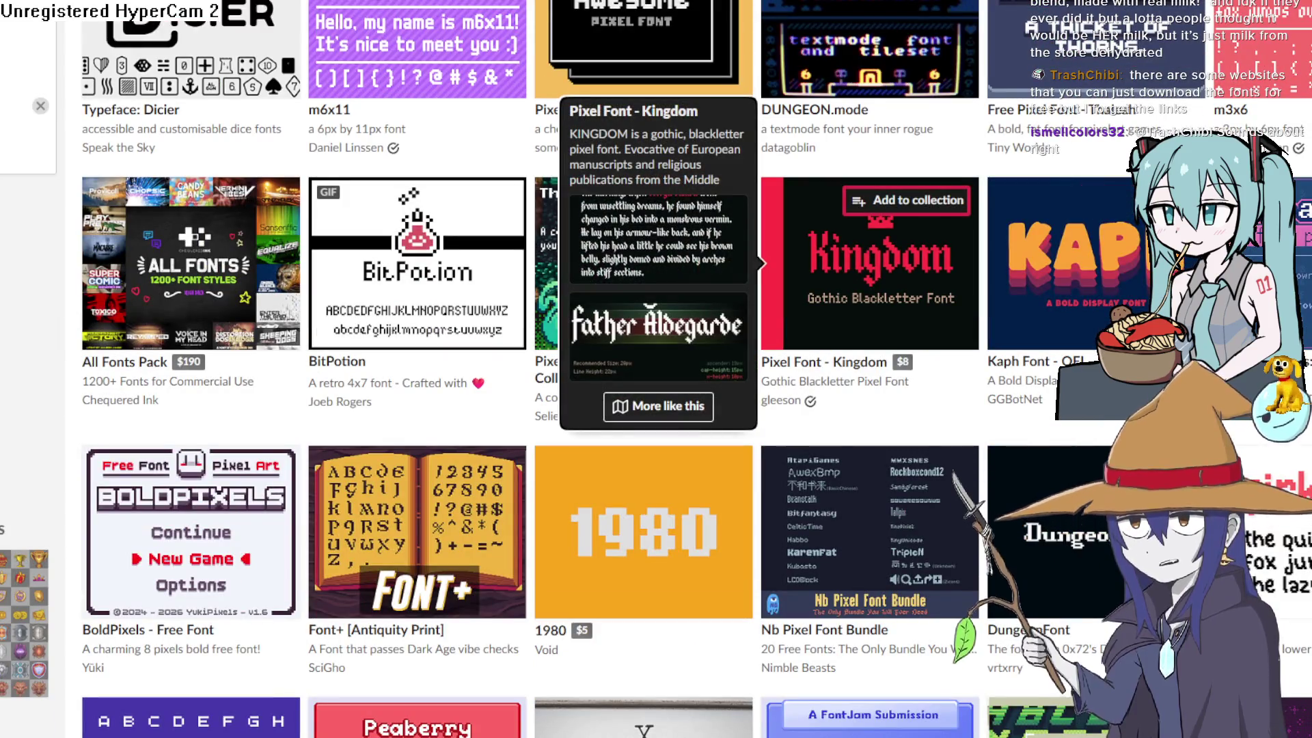
scroll(868, 266, "down", 2)
scroll(867, 205, "down", 4)
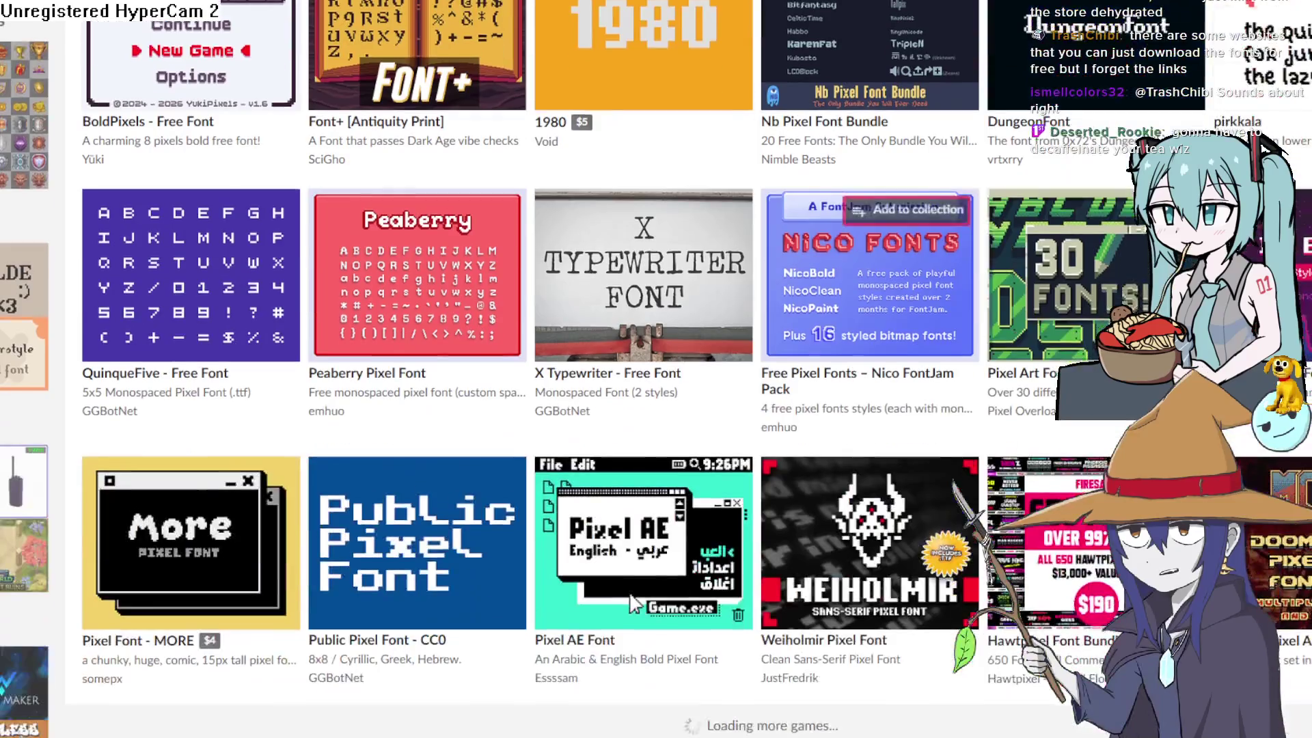
scroll(868, 171, "down", 5)
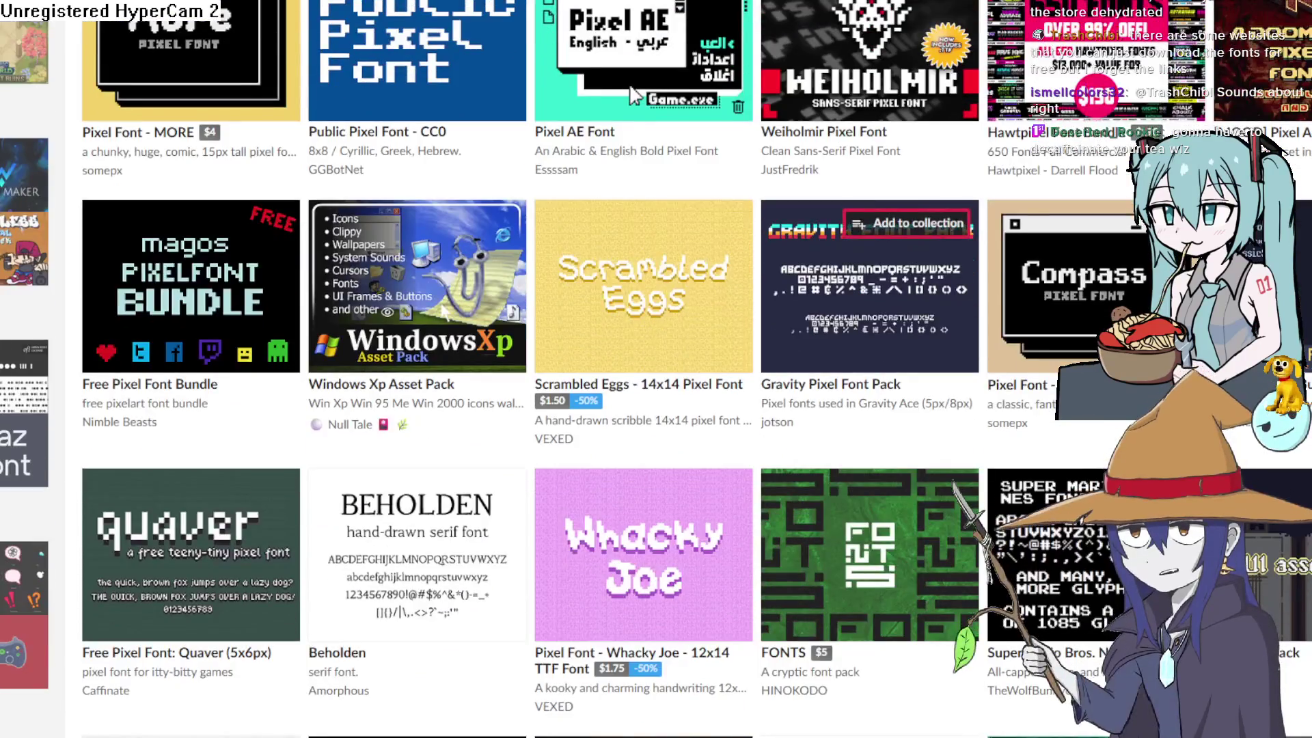
left_click(413, 269)
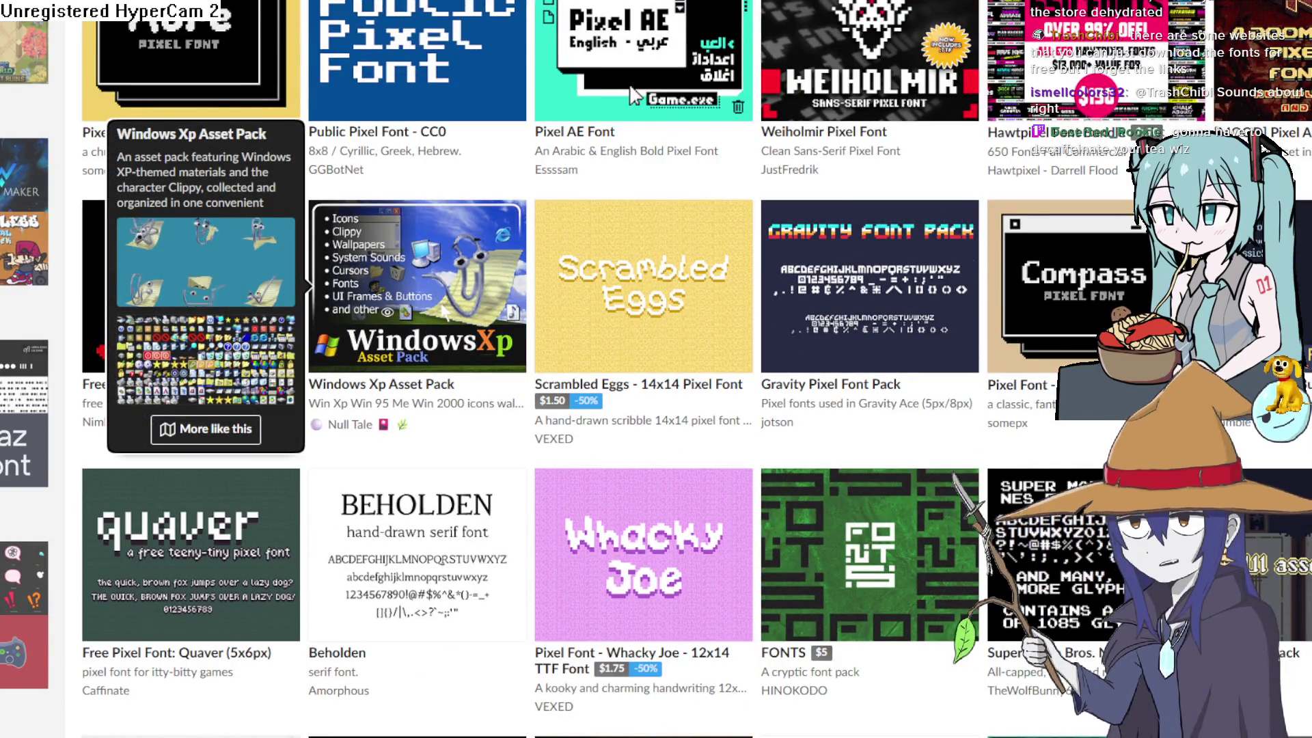
Scroll the Windows Xp Asset Pack page and view the sound-file list screenshot enlarged.
scroll(902, 456, "down", 3)
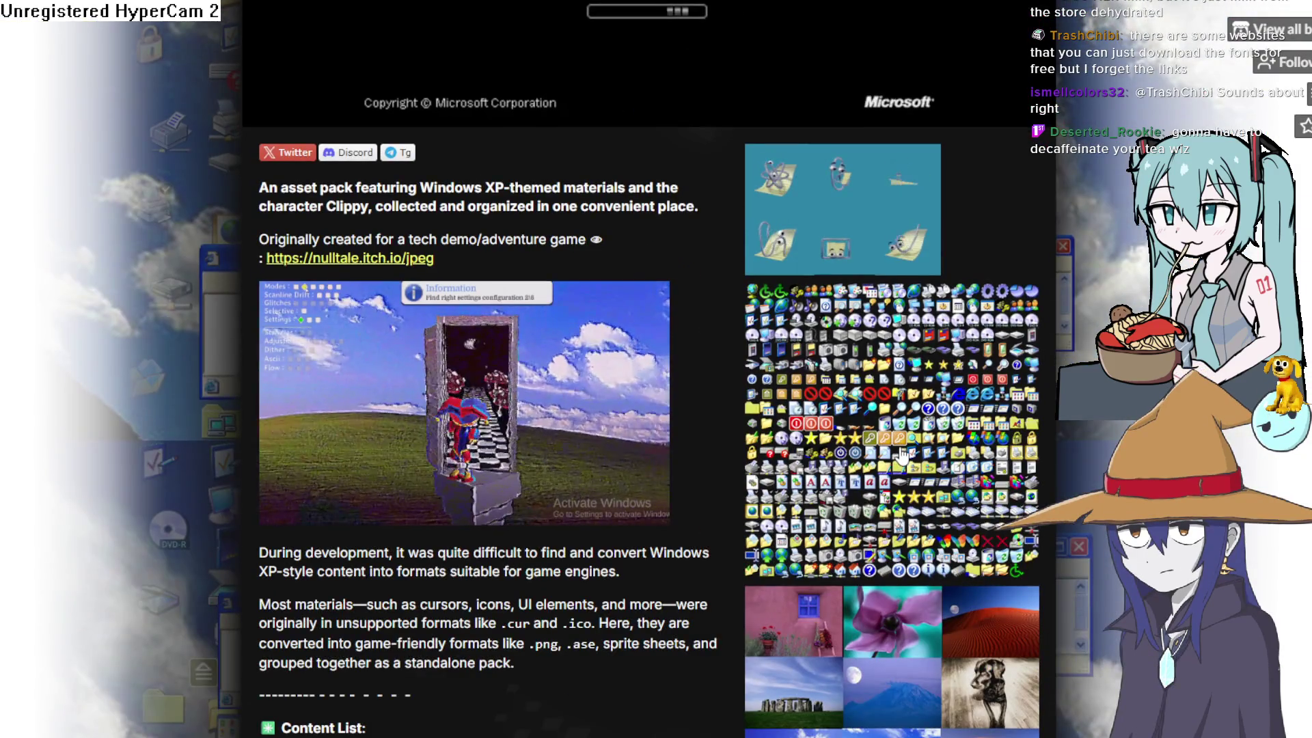
scroll(892, 238, "down", 10)
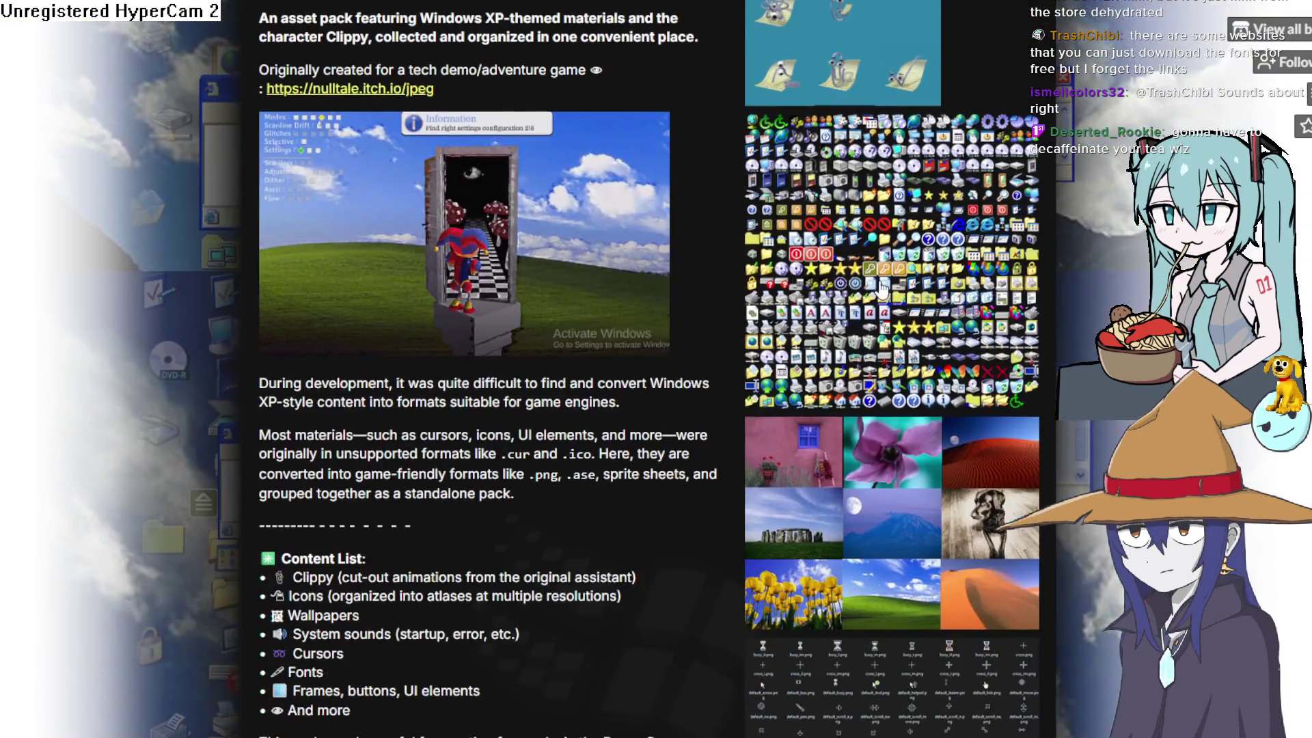
scroll(897, 367, "up", 20)
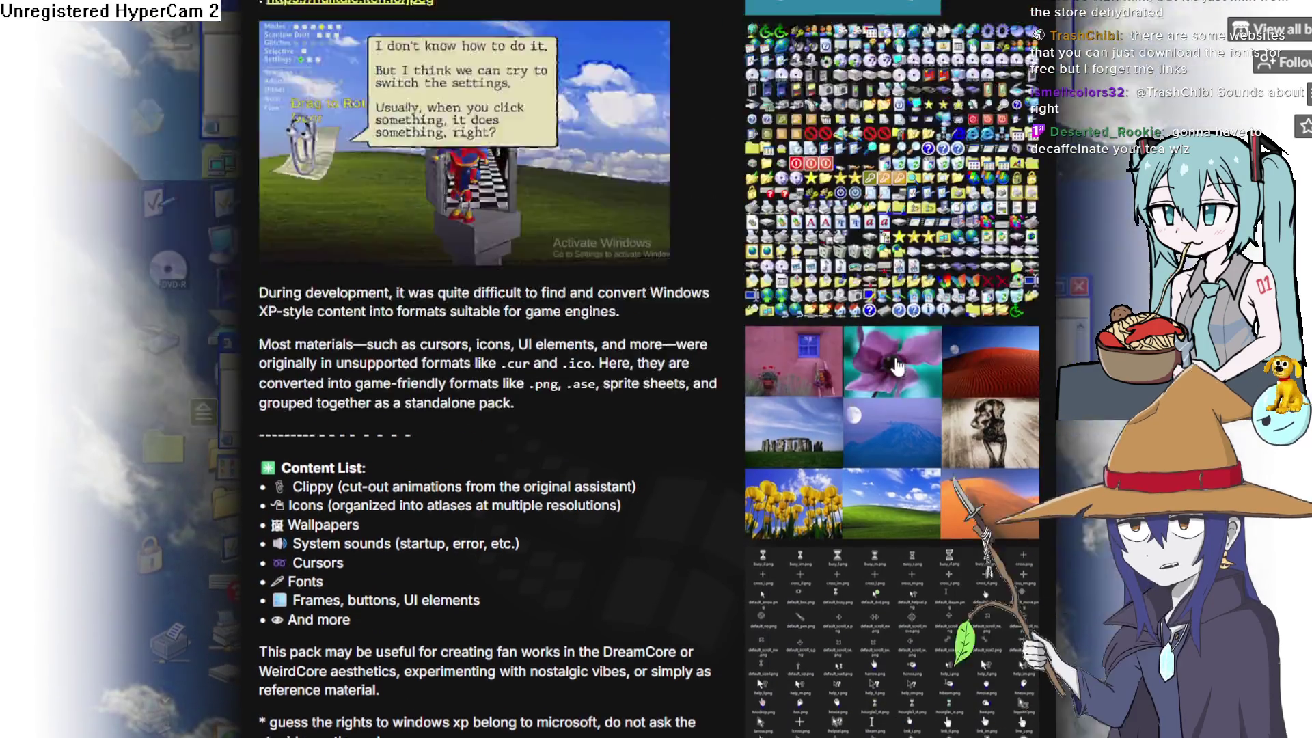
scroll(825, 341, "down", 15)
scroll(728, 329, "down", 10)
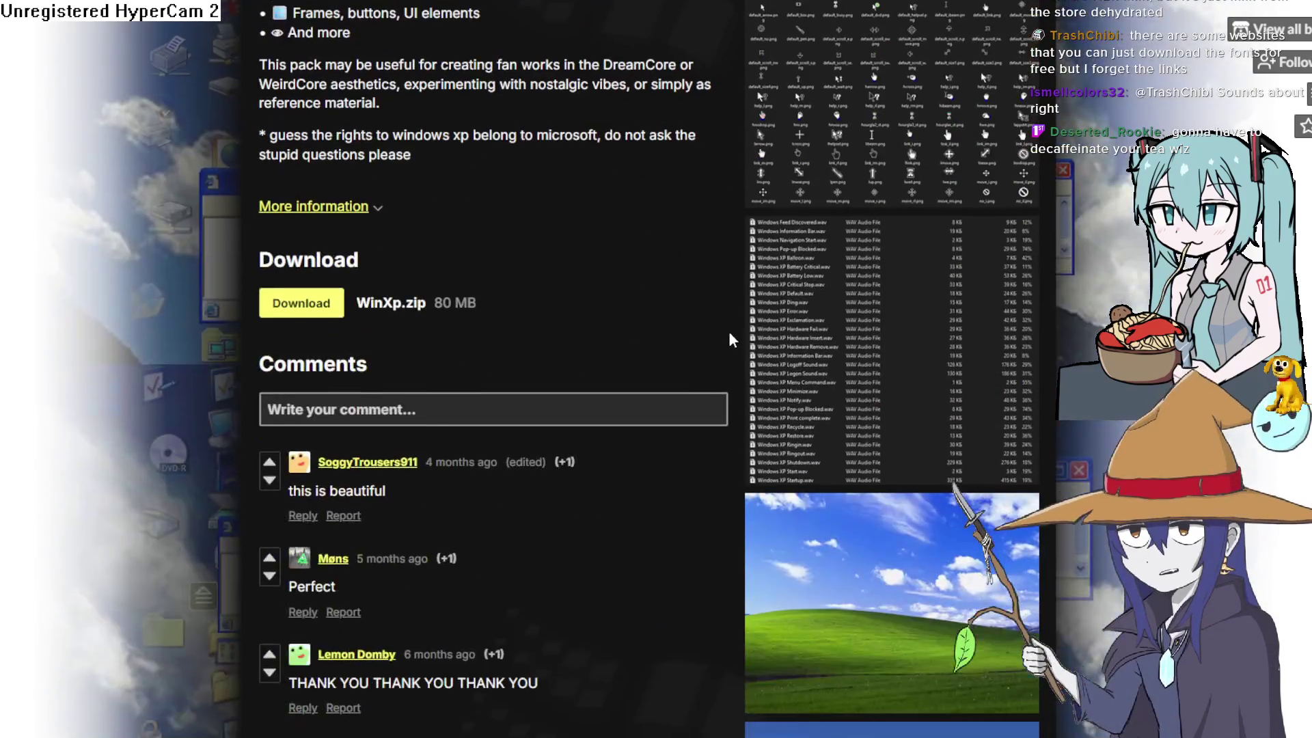
left_click(911, 246)
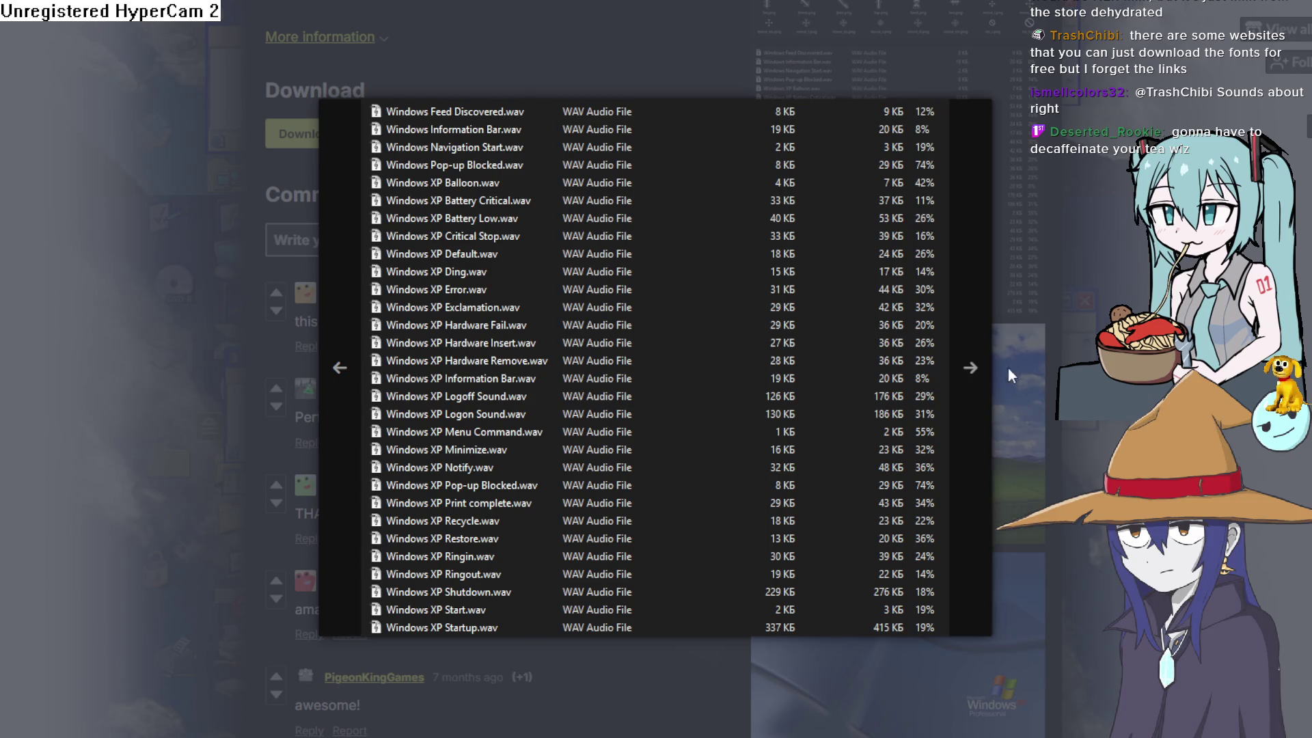
left_click(1103, 285)
Scroll up and down through the pack's description and content list.
scroll(1088, 313, "up", 11)
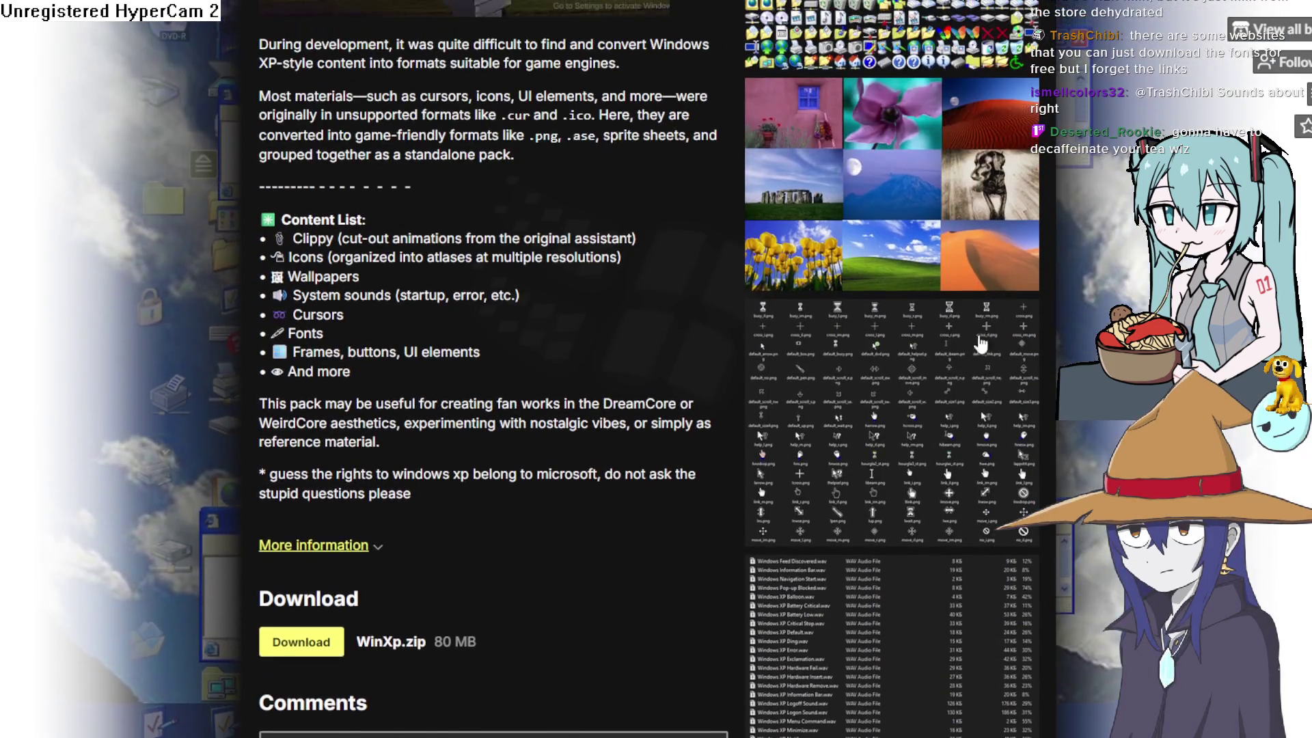
scroll(941, 380, "down", 1)
scroll(936, 373, "up", 5)
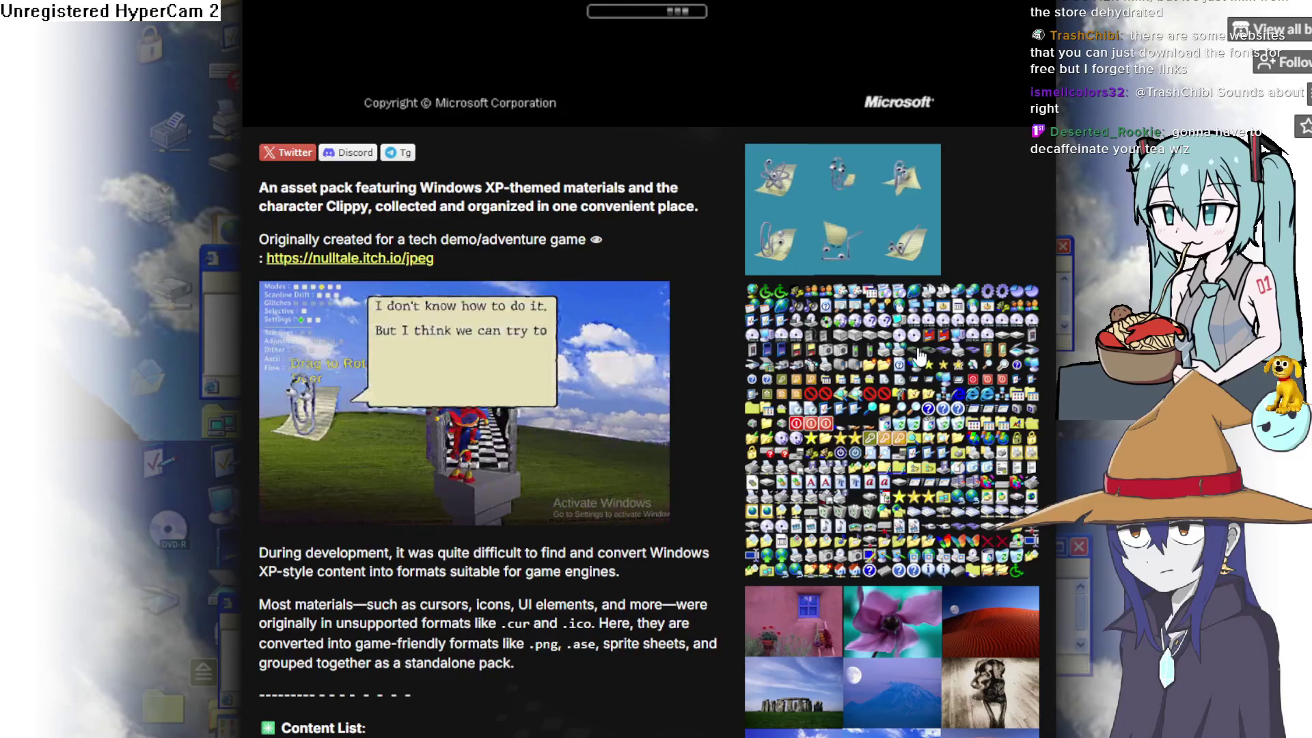
scroll(919, 356, "up", 5)
scroll(917, 347, "down", 3)
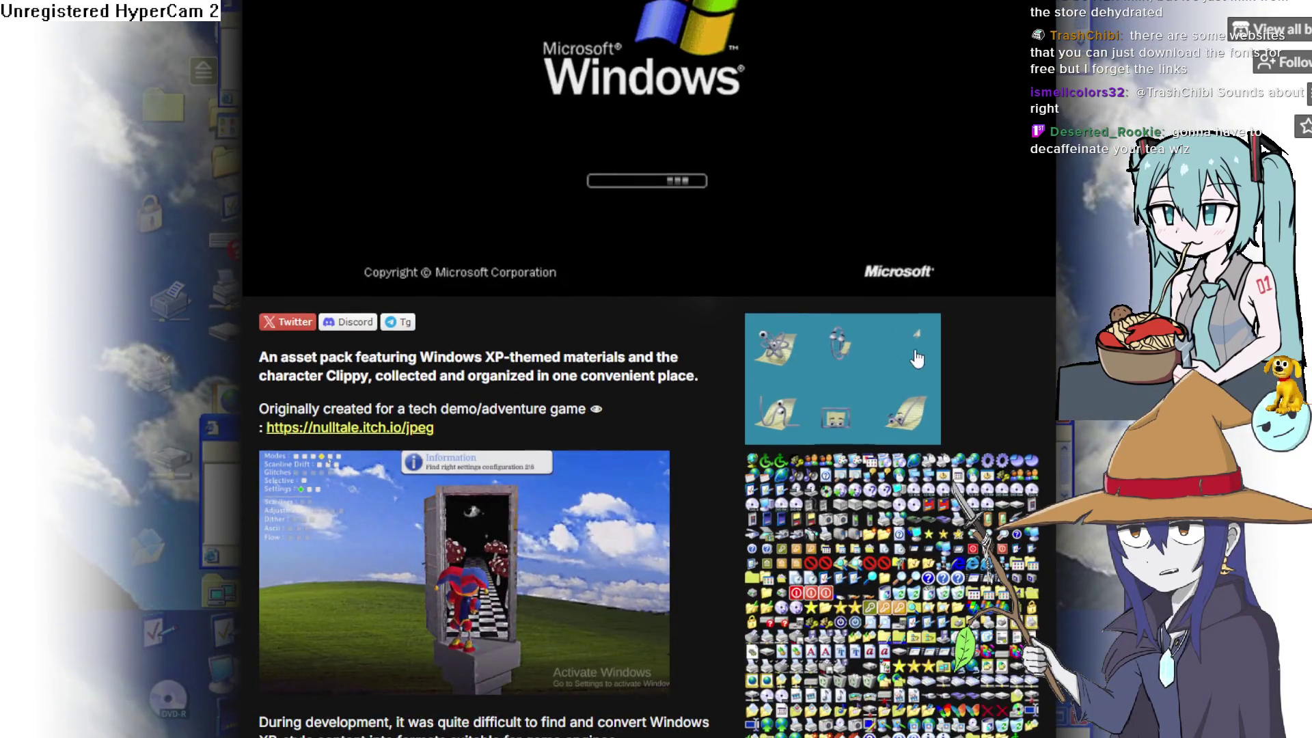
scroll(877, 396, "down", 5)
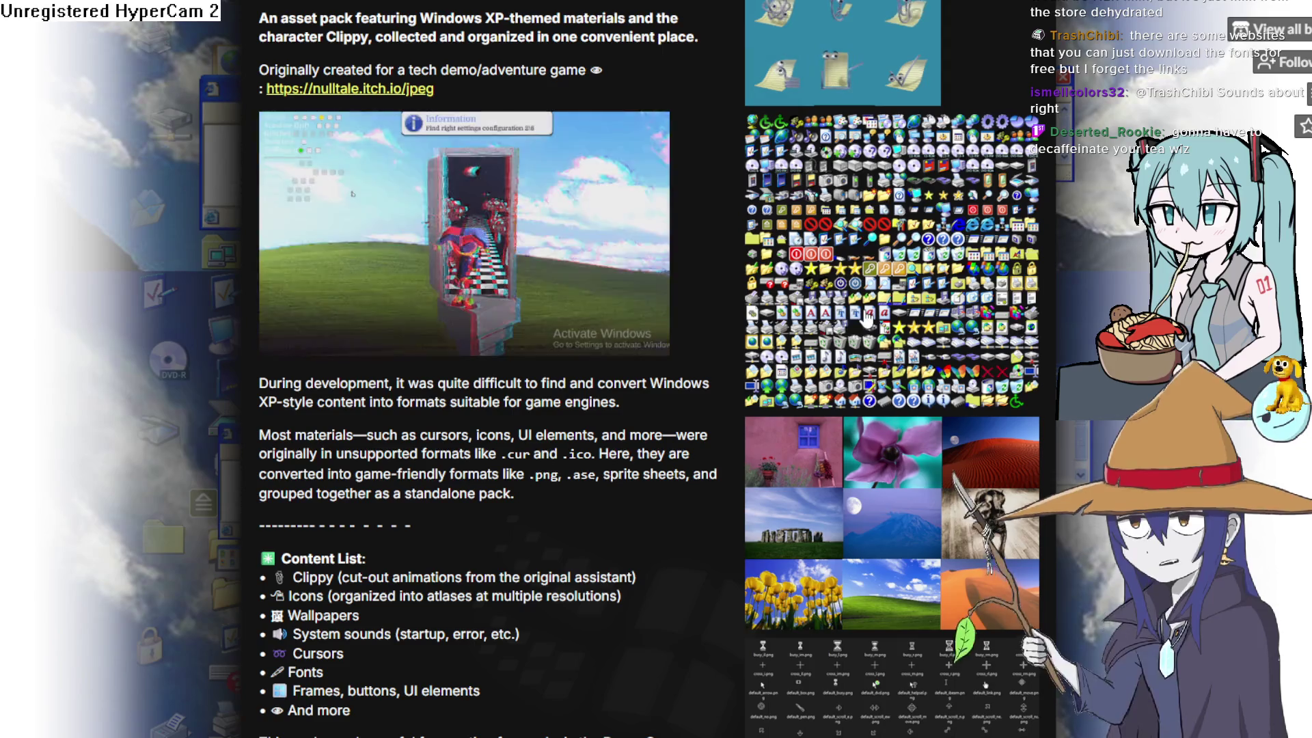
scroll(865, 316, "down", 1)
scroll(865, 316, "up", 1)
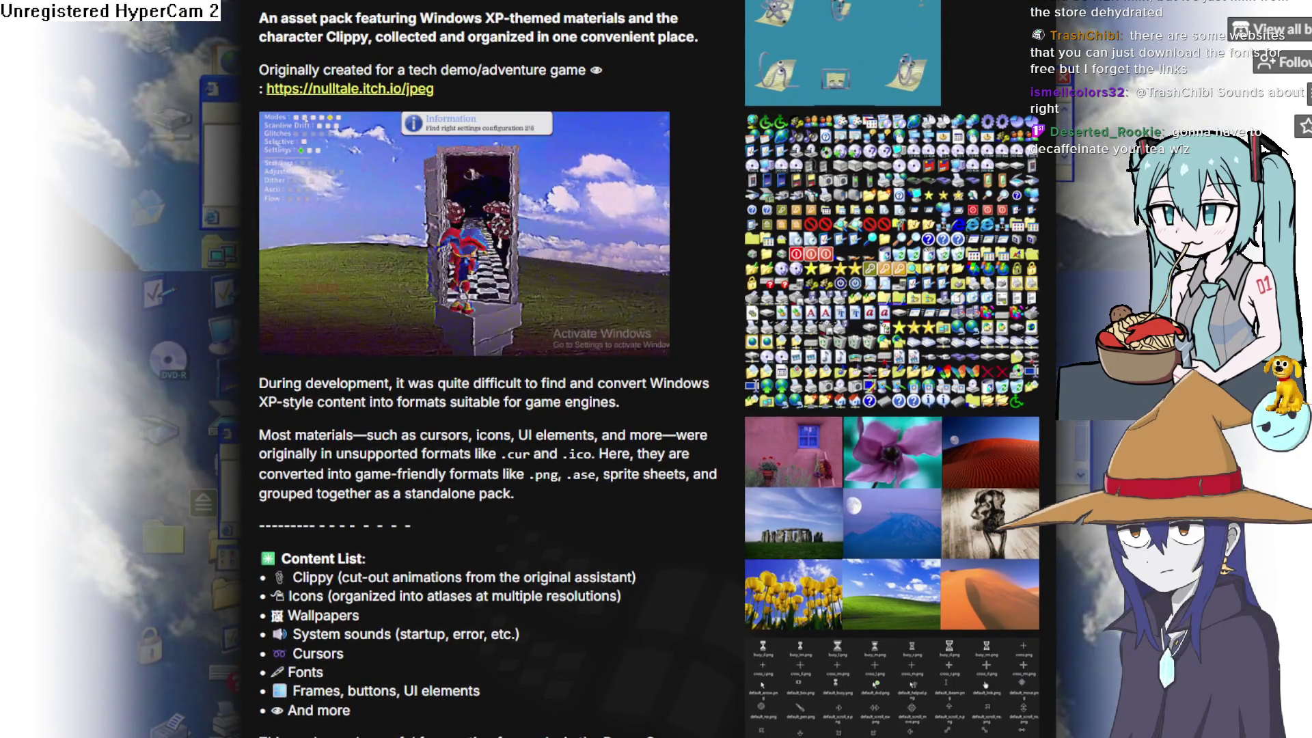
Return to the Fonts listing, browse the cards, and open Pixel Font - AWESOME.
key("alt+Left")
scroll(980, 348, "down", 5)
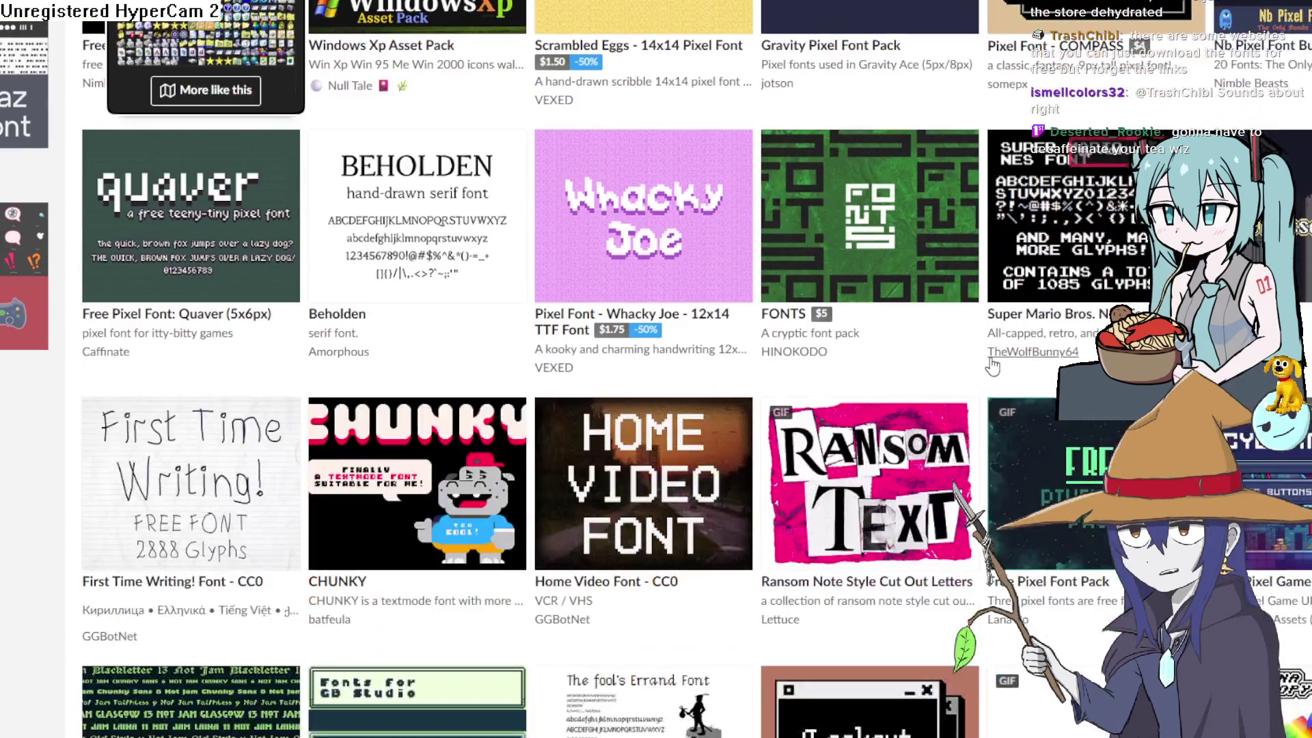
scroll(847, 287, "down", 2)
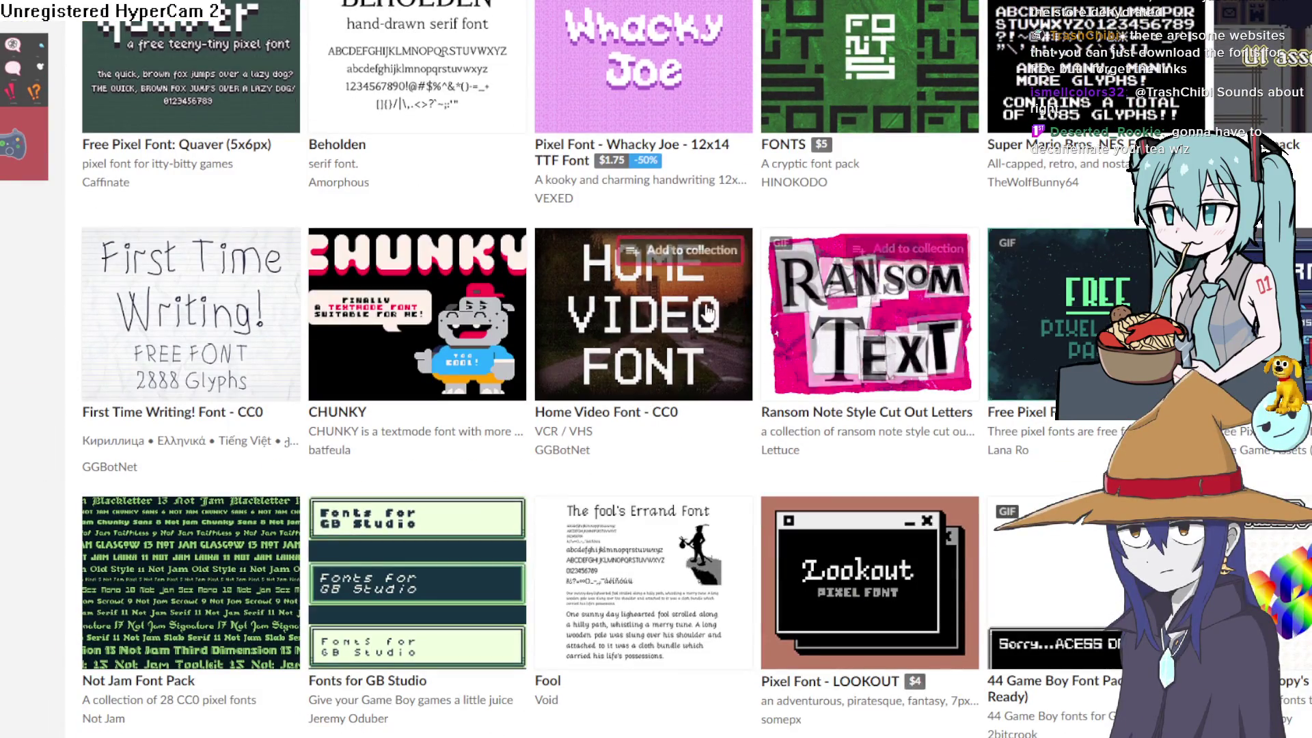
mouse_move(566, 313)
scroll(676, 392, "down", 5)
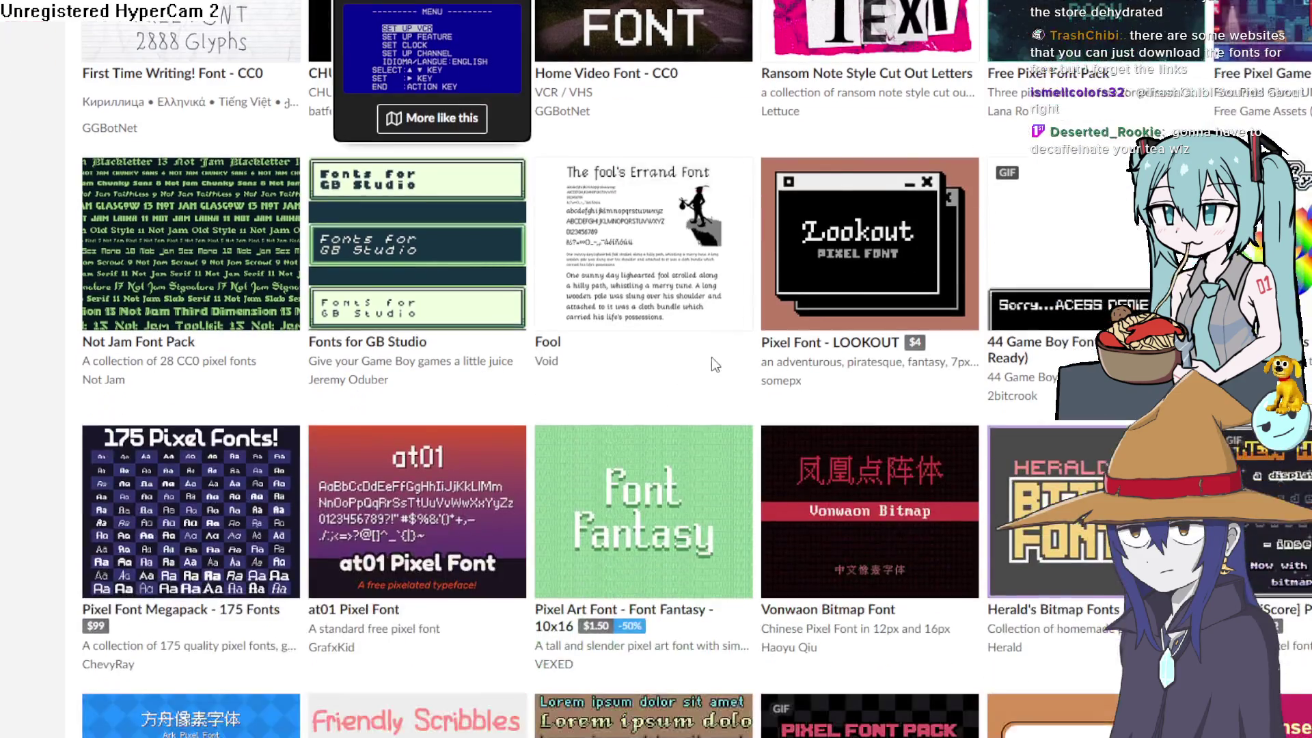
scroll(350, 345, "up", 20)
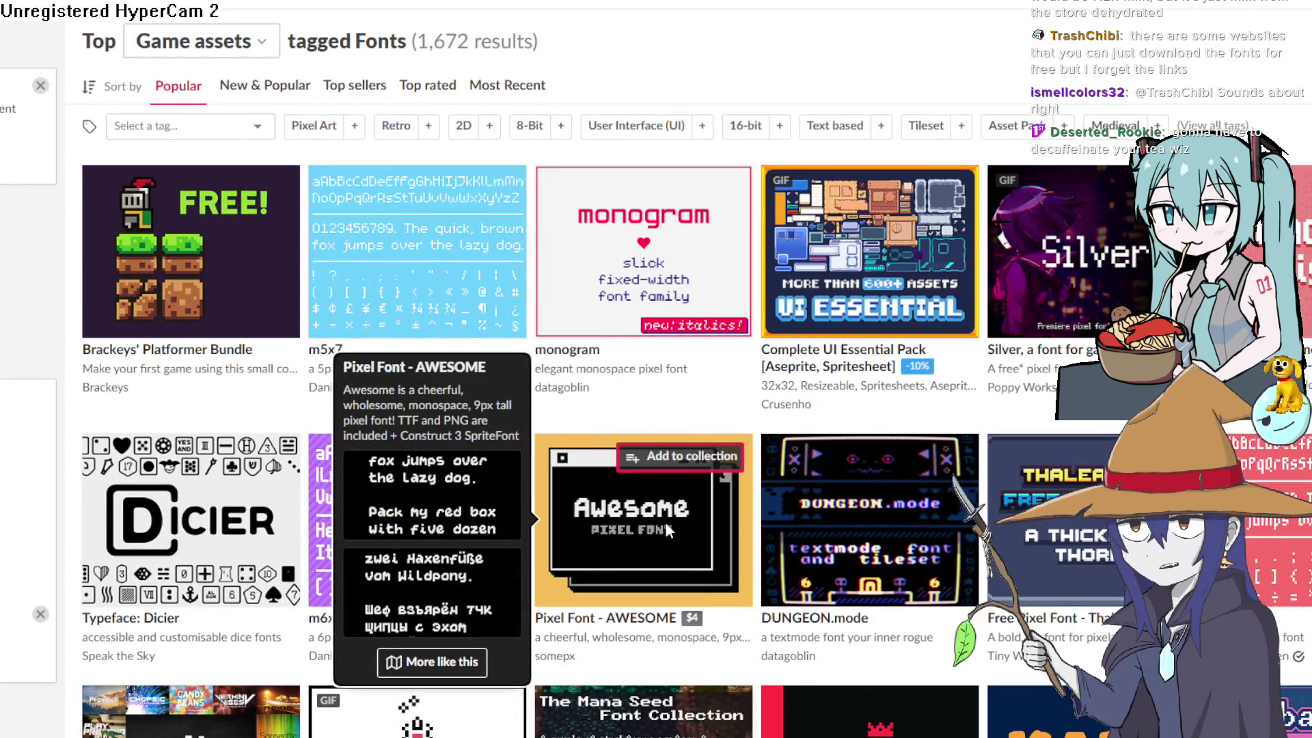
left_click(666, 523)
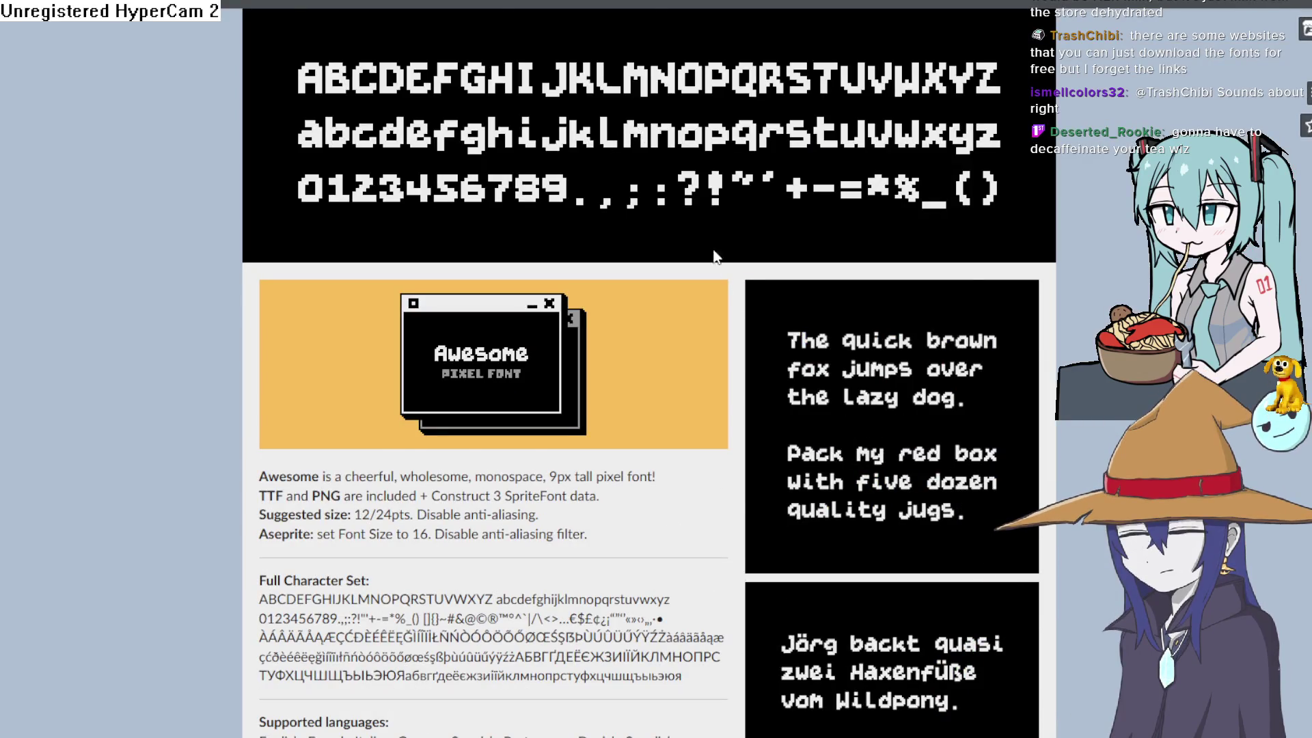
Scroll through the Pixel Font - AWESOME page.
scroll(609, 149, "down", 8)
scroll(856, 305, "up", 5)
scroll(856, 306, "up", 2)
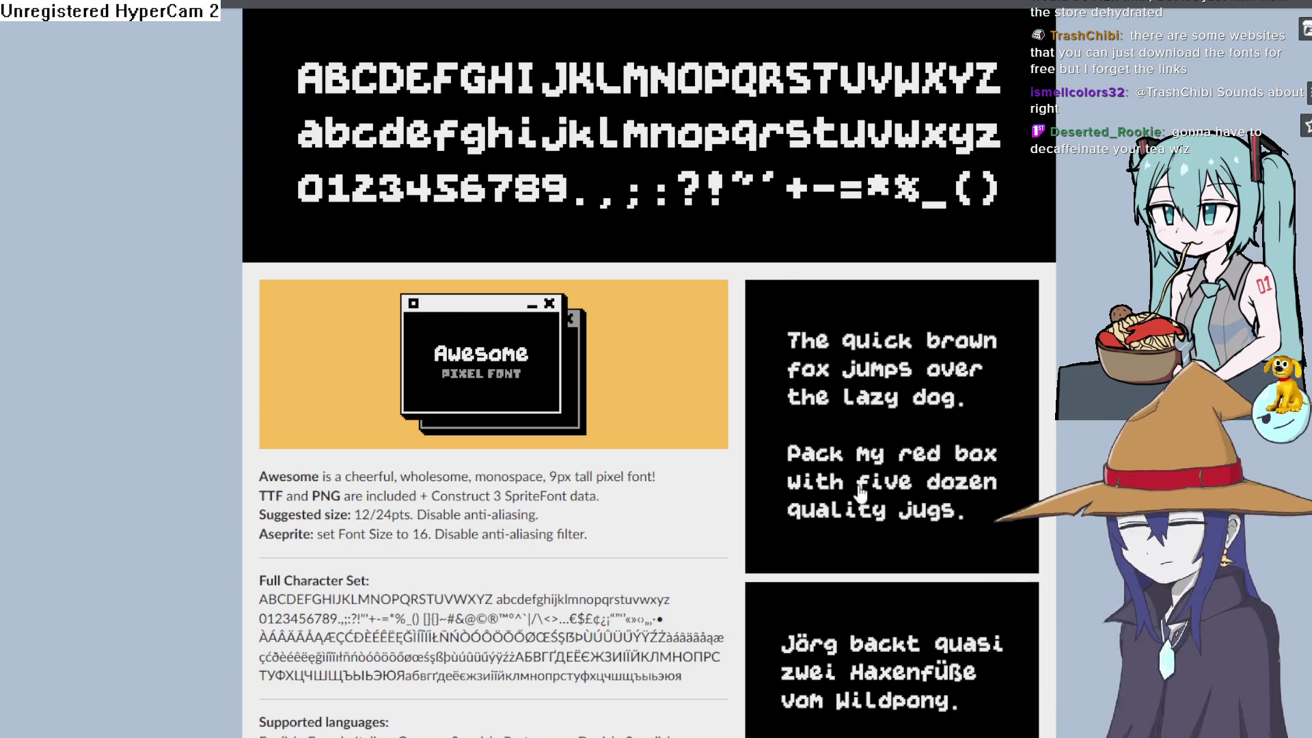
scroll(850, 449, "down", 5)
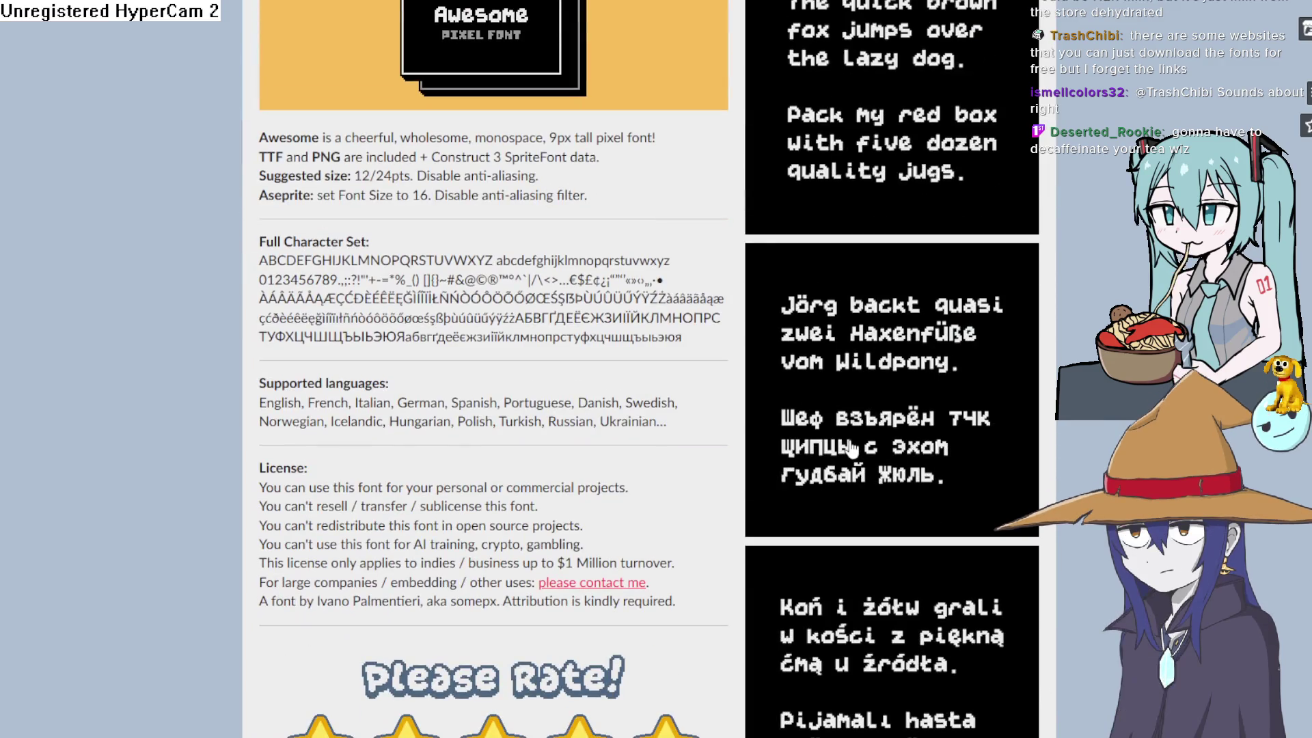
scroll(851, 449, "up", 2)
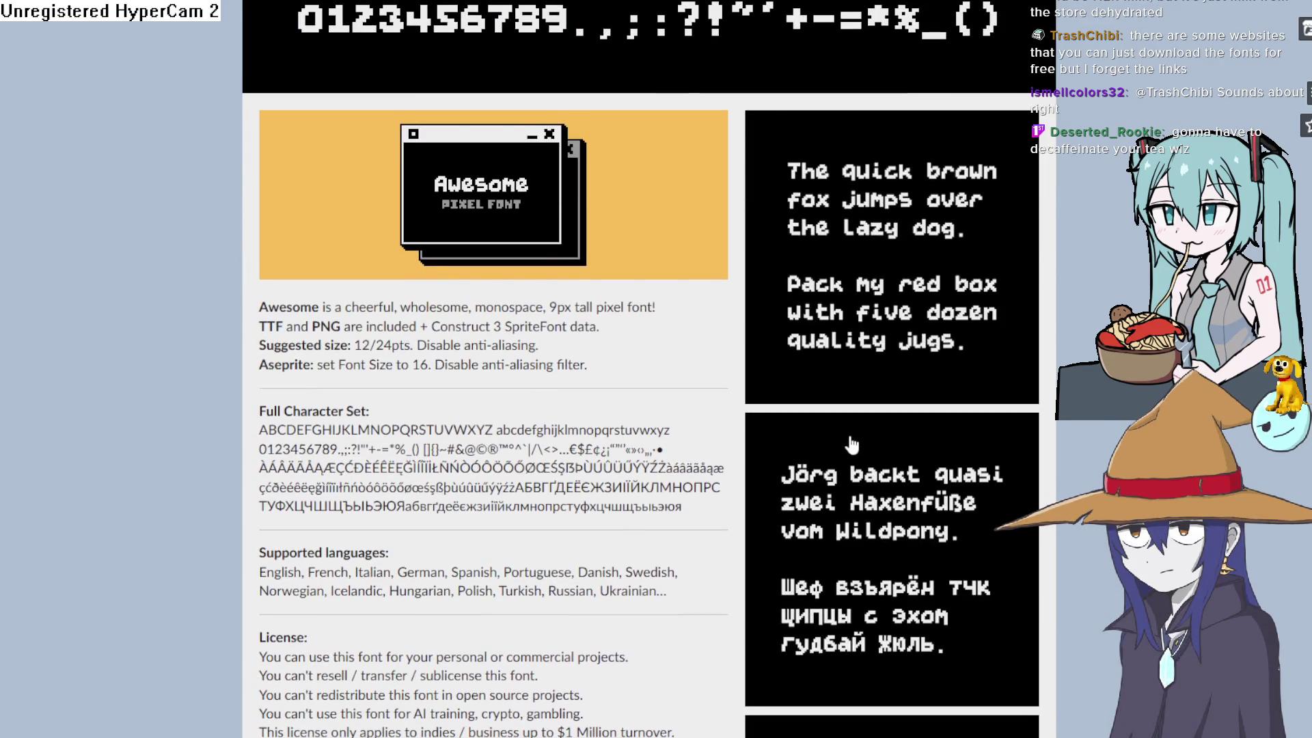
scroll(850, 444, "up", 2)
scroll(751, 437, "down", 6)
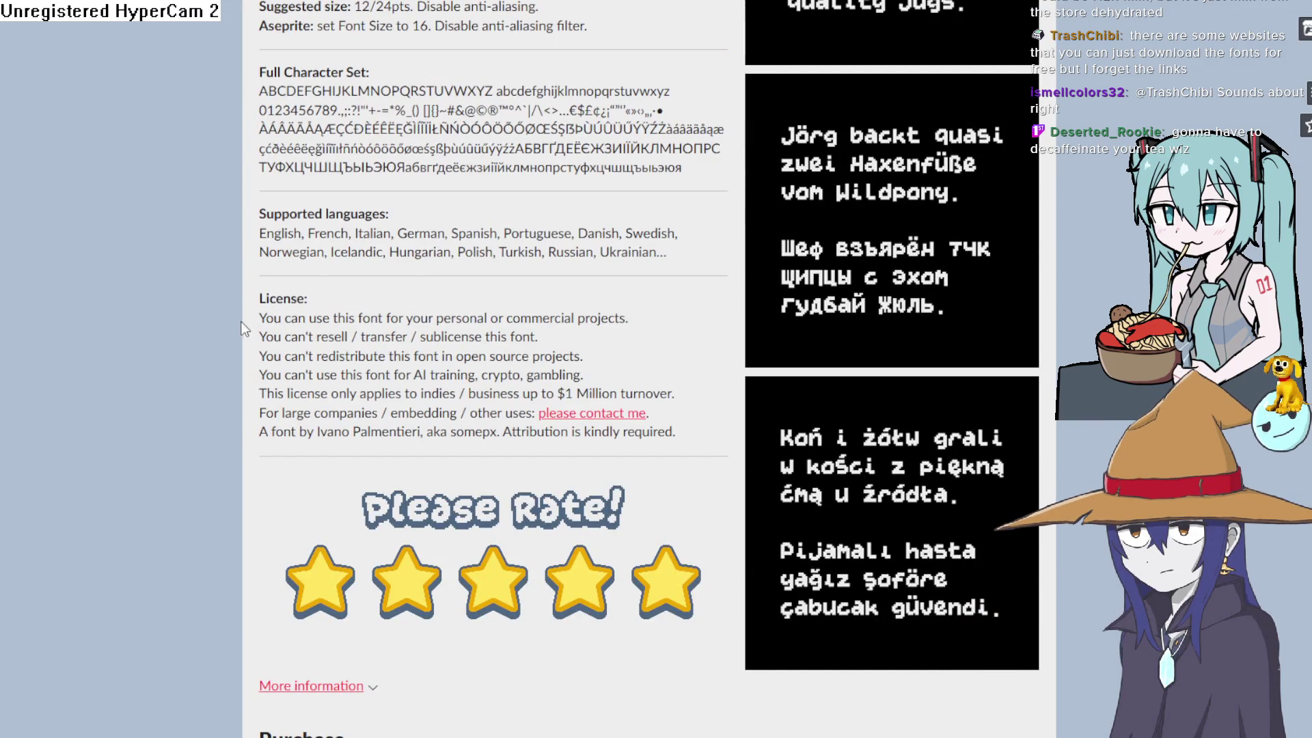
Highlight the license lines on personal/commercial use and the $1 Million turnover limit.
mouse_move(274, 318)
left_mouse_down()
mouse_move(612, 319)
mouse_move(646, 343)
left_mouse_up()
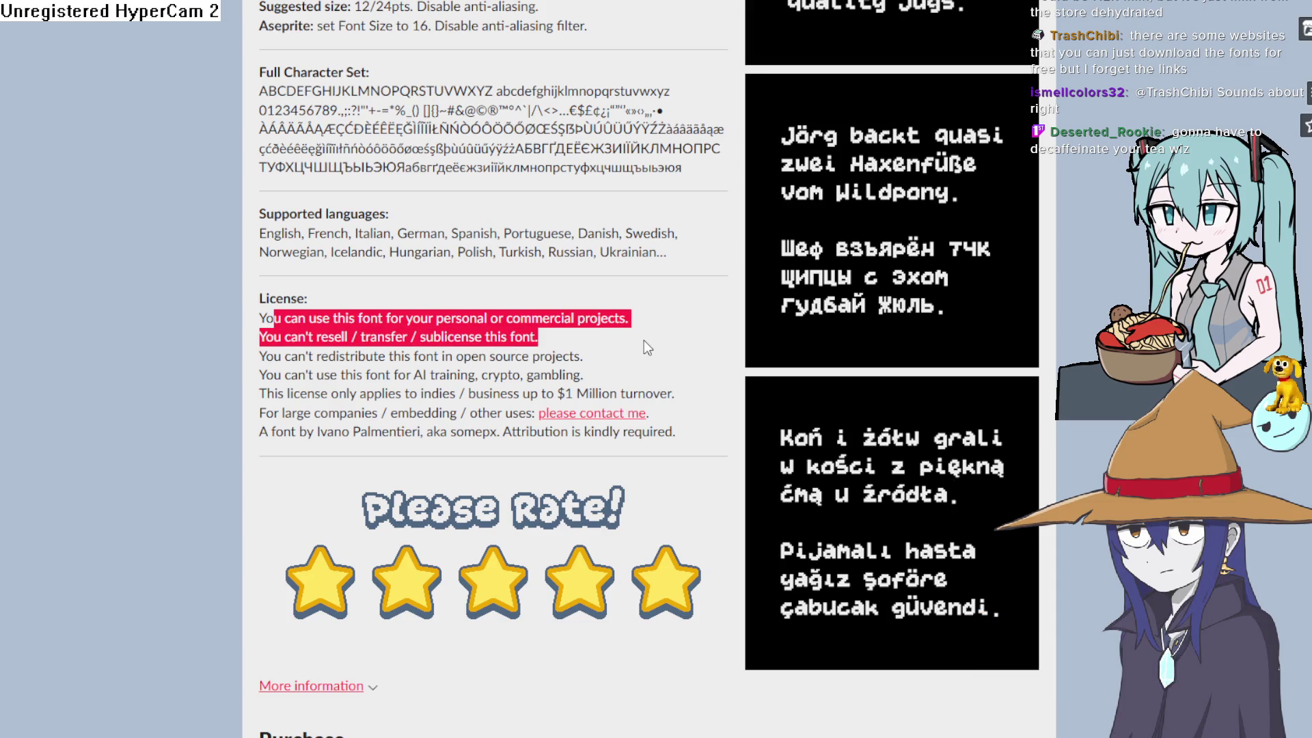
left_click_drag(648, 348, 644, 380)
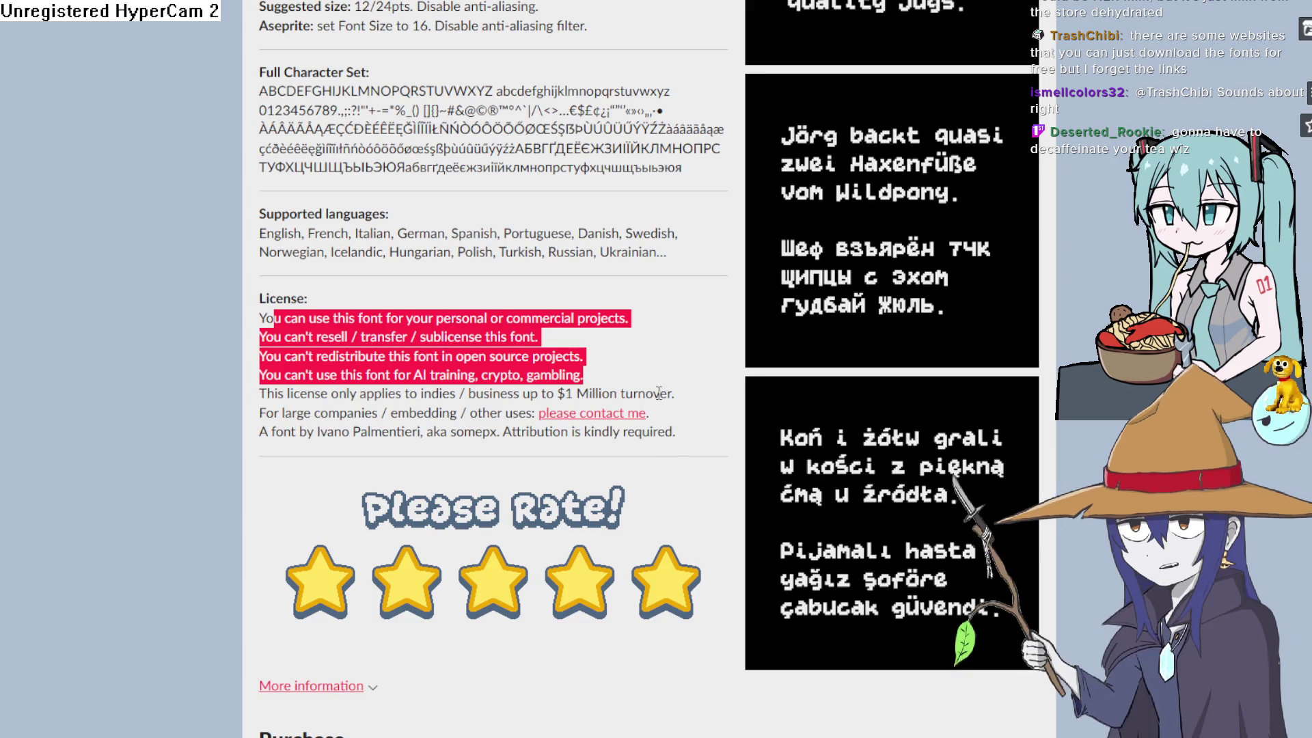
left_click(655, 448)
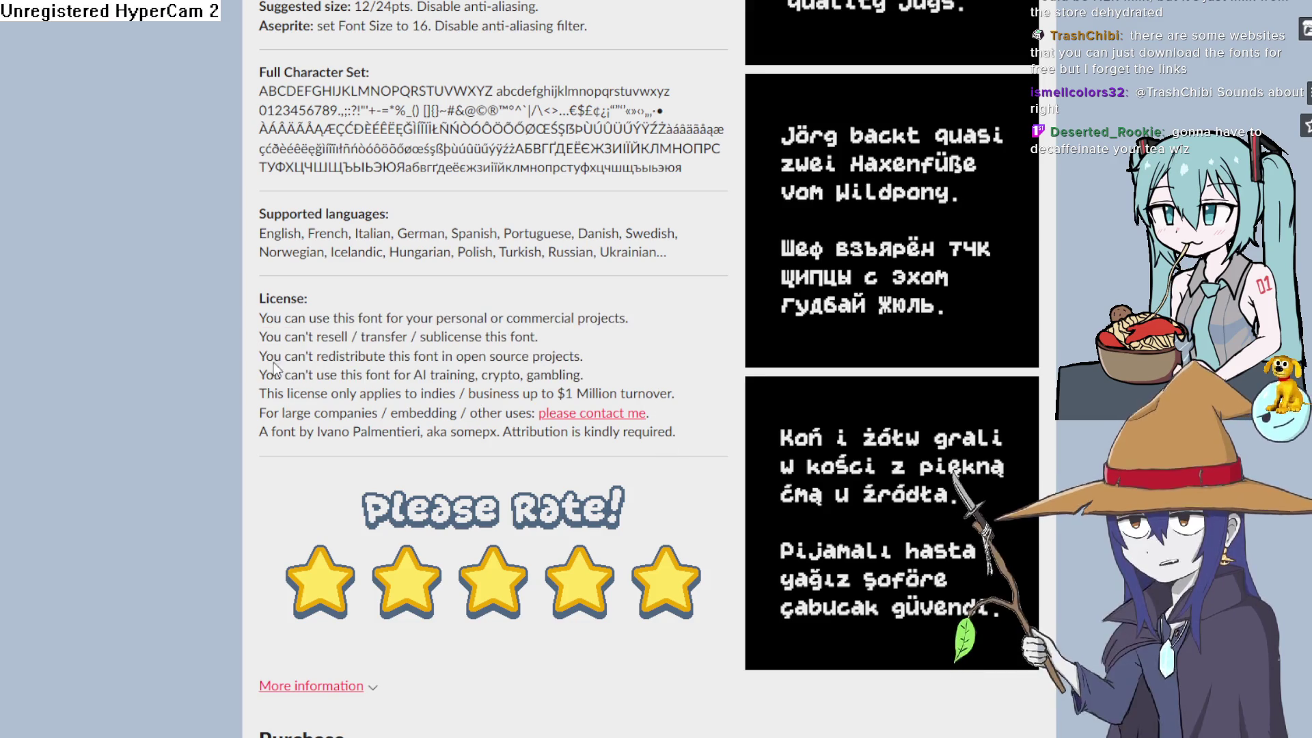
left_click_drag(261, 394, 677, 394)
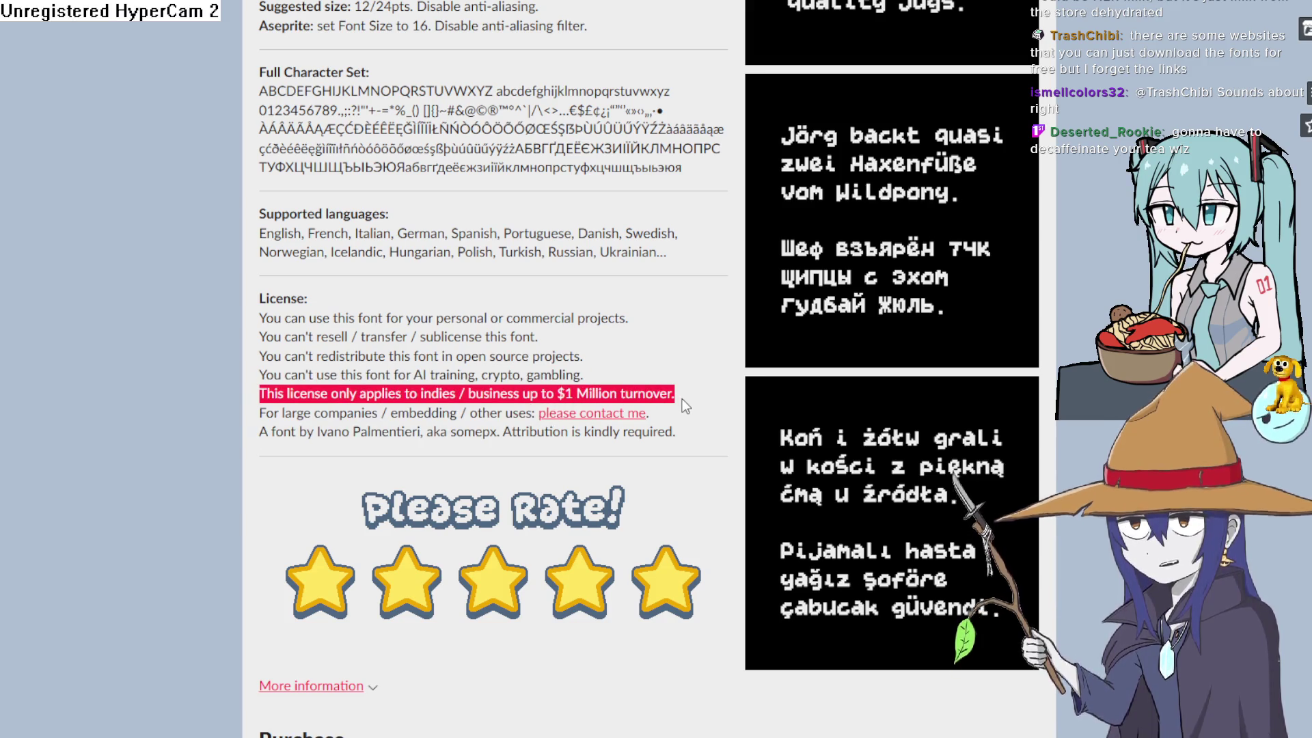
left_click(669, 396)
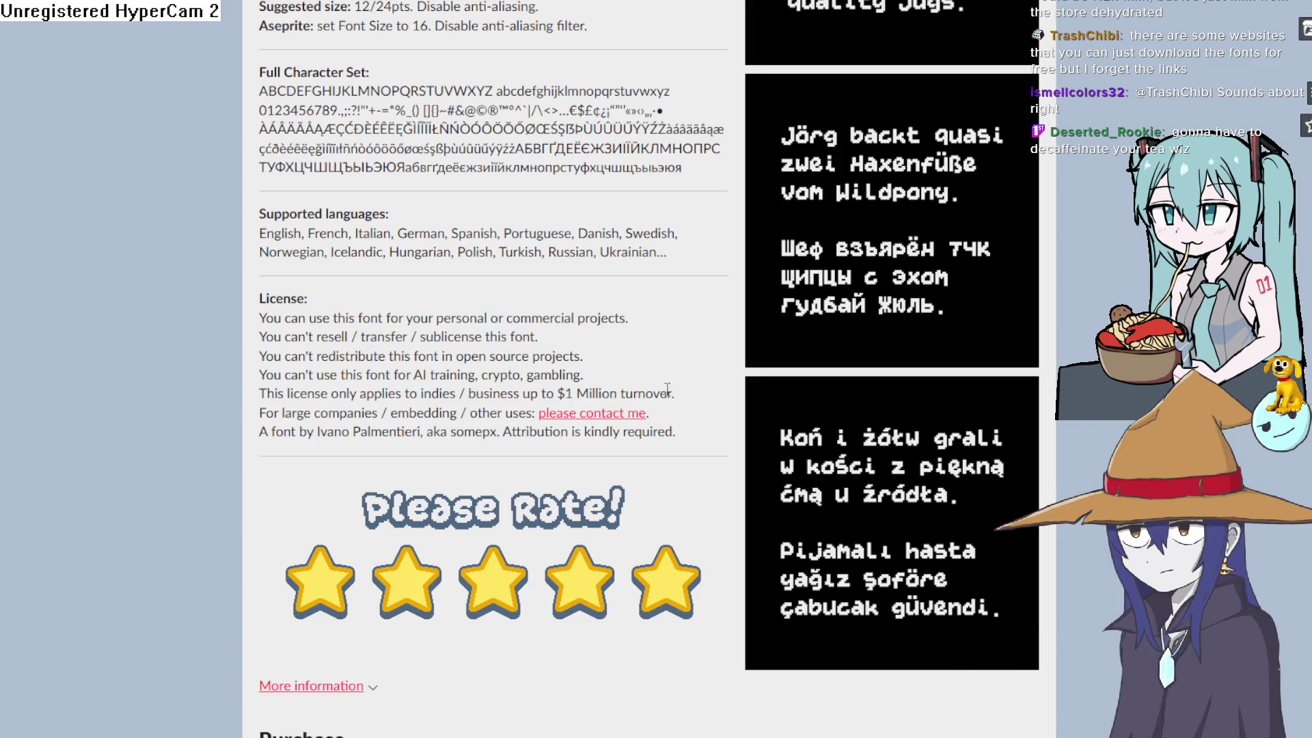
Go back to the Fonts listing, scroll down, and open the BoldPixels font page.
scroll(669, 396, "up", 7)
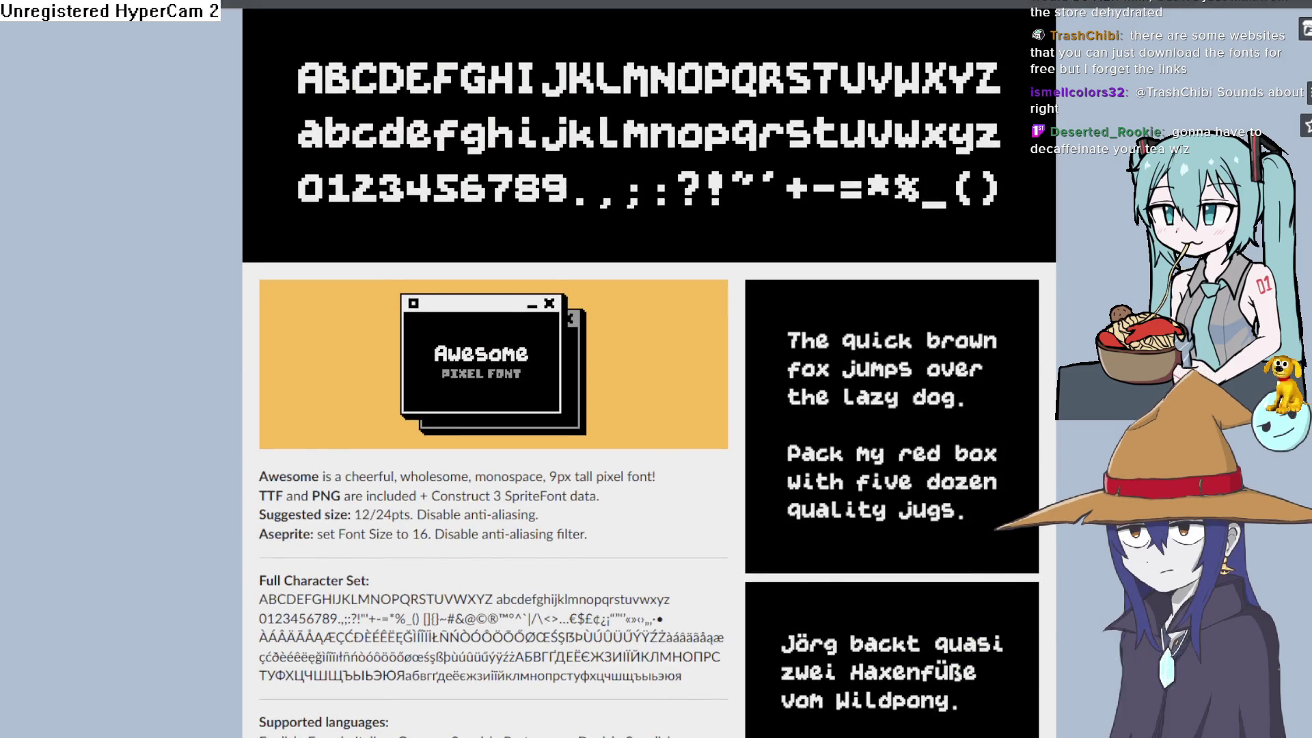
key("alt+Left")
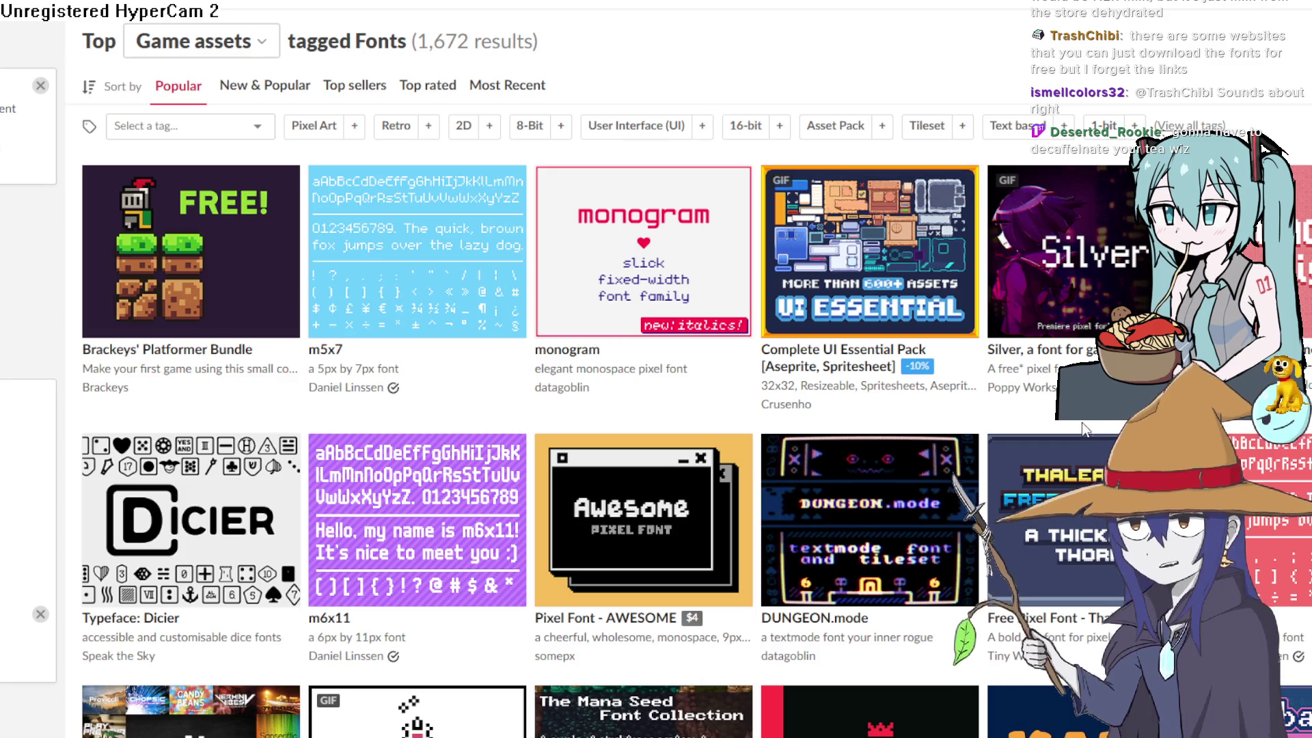
scroll(1083, 172, "down", 10)
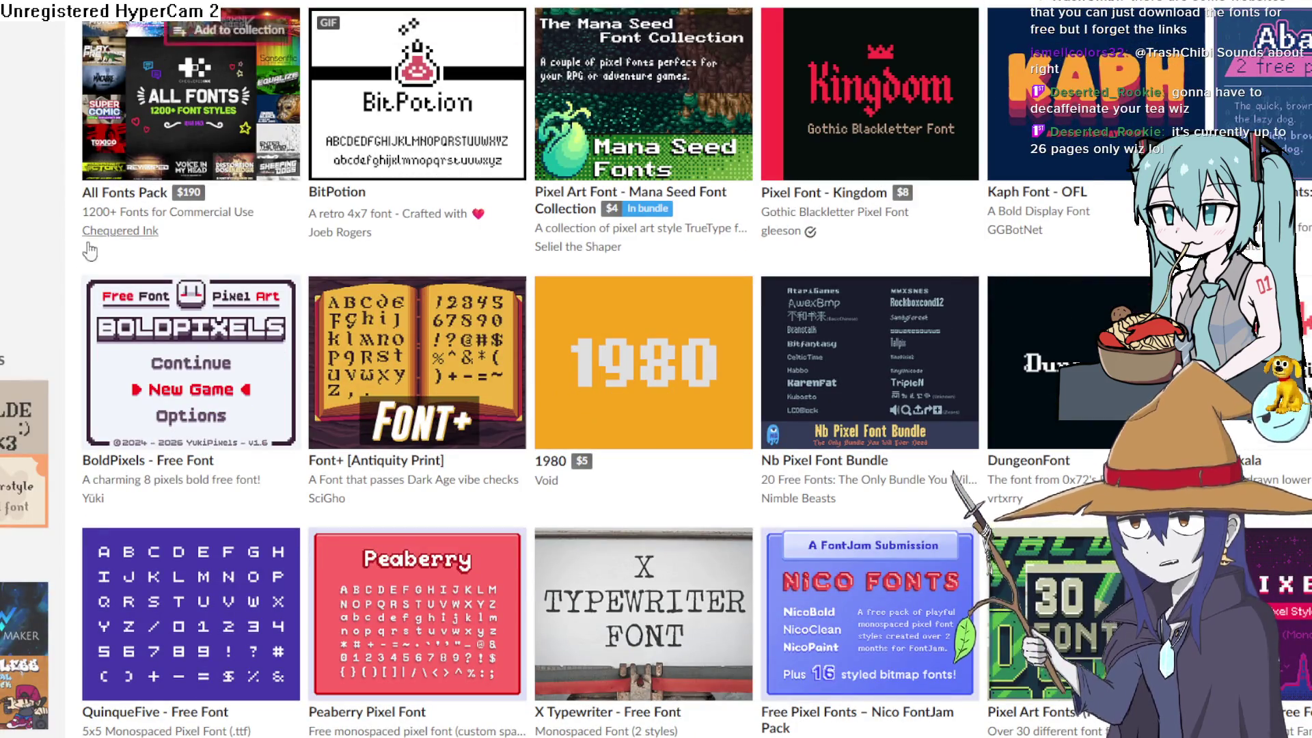
left_click(157, 359)
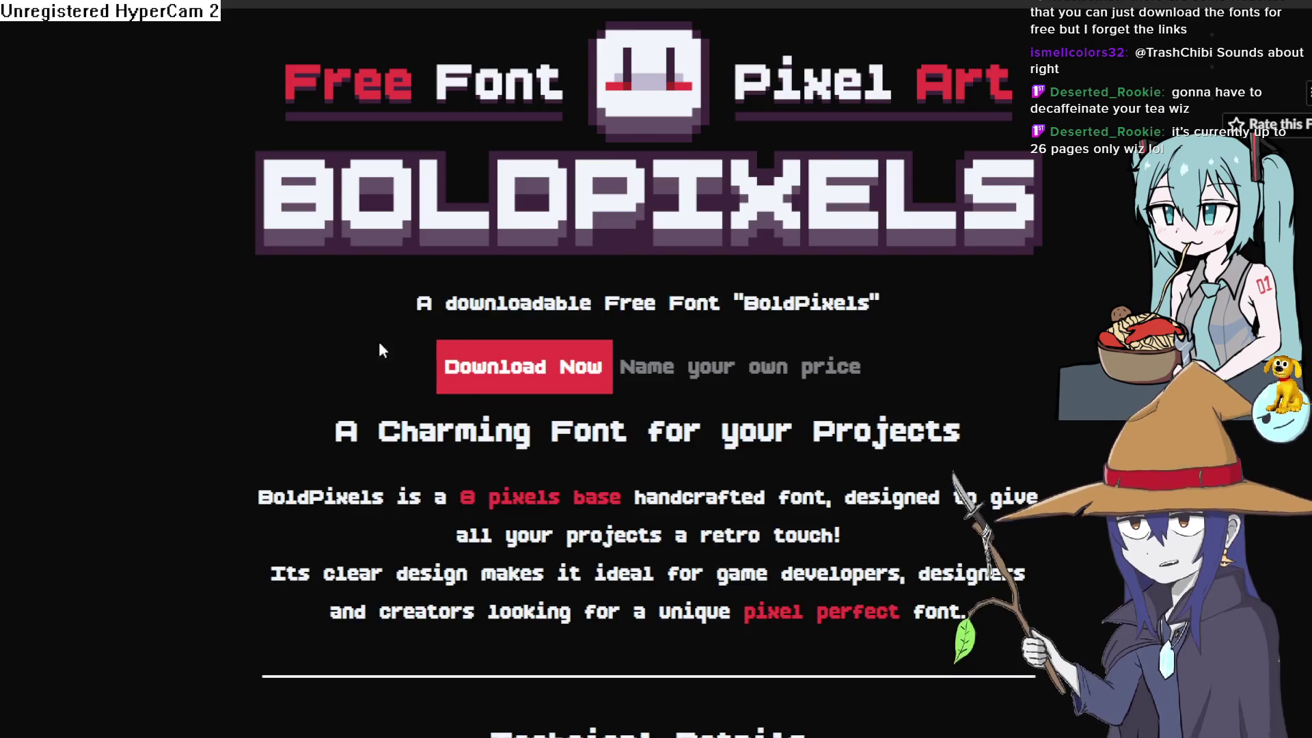
Scroll the BoldPixels page to License & Use and Technical Details, then return to Aseprite.
scroll(637, 353, "down", 5)
scroll(813, 298, "down", 10)
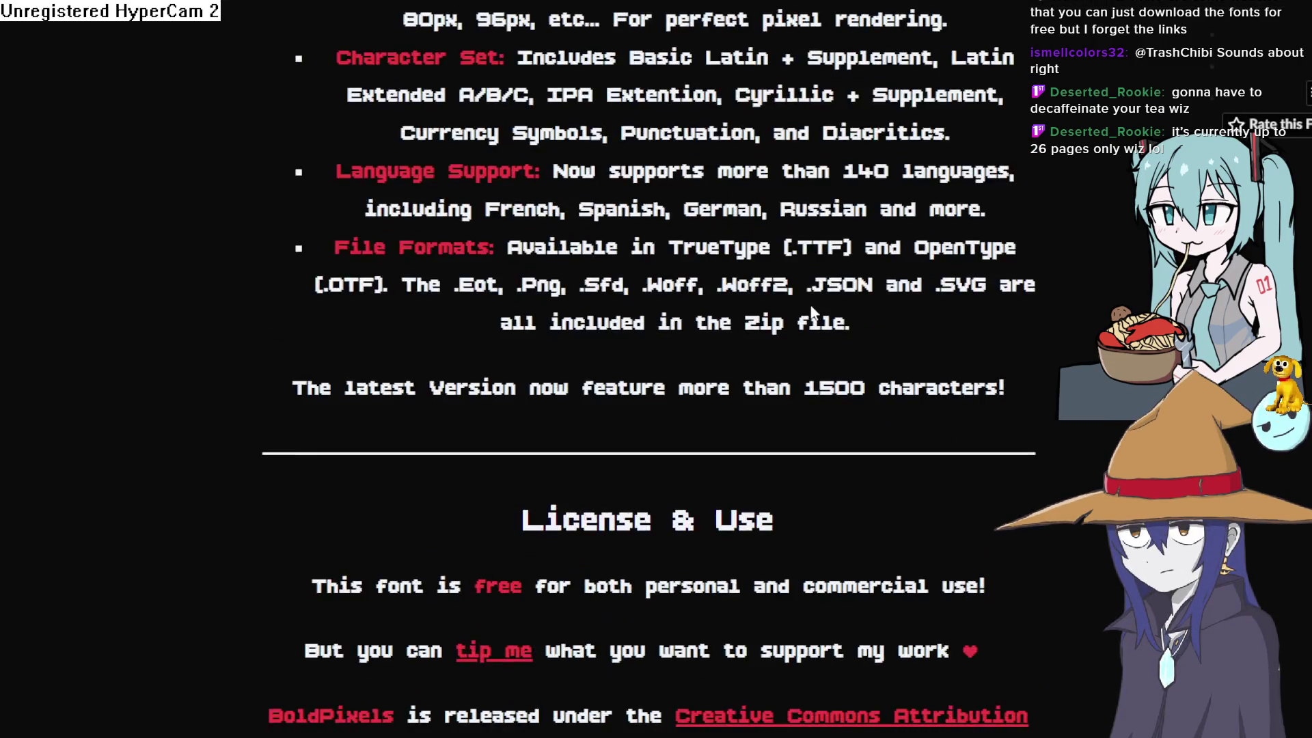
scroll(811, 313, "down", 6)
scroll(812, 313, "up", 16)
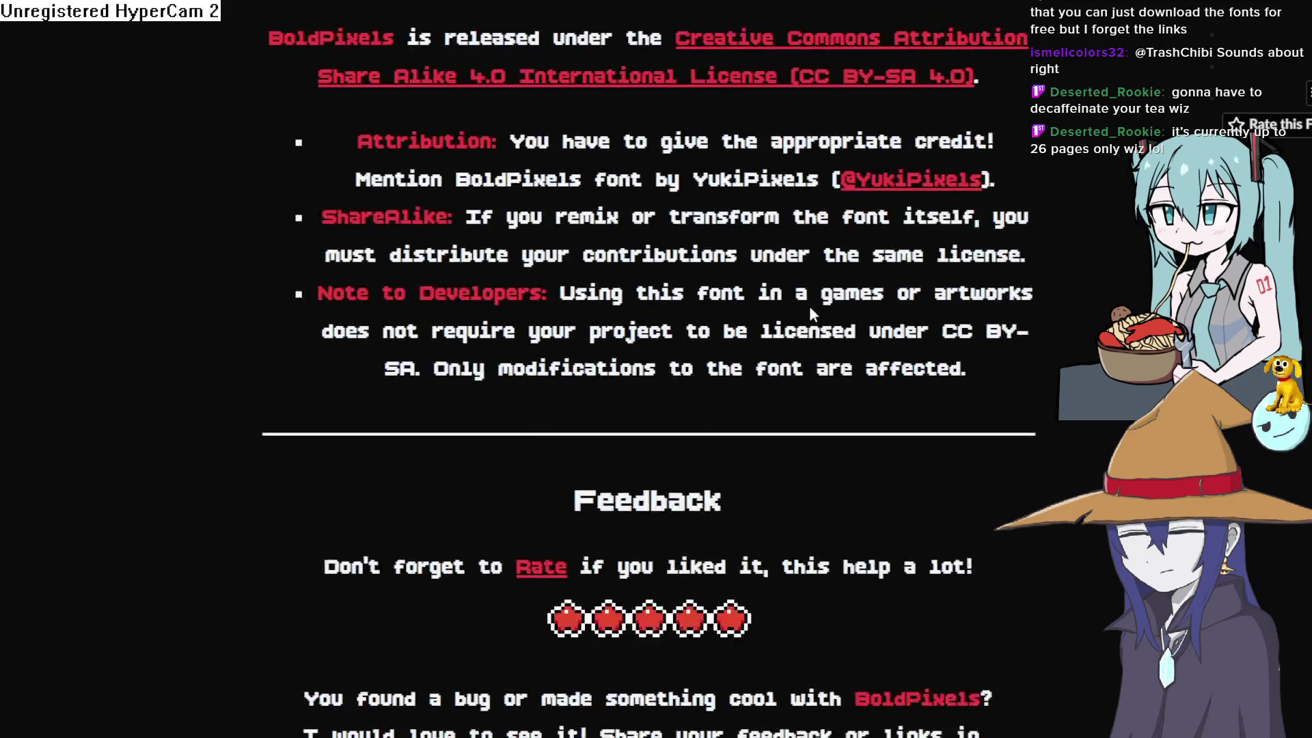
scroll(811, 314, "up", 5)
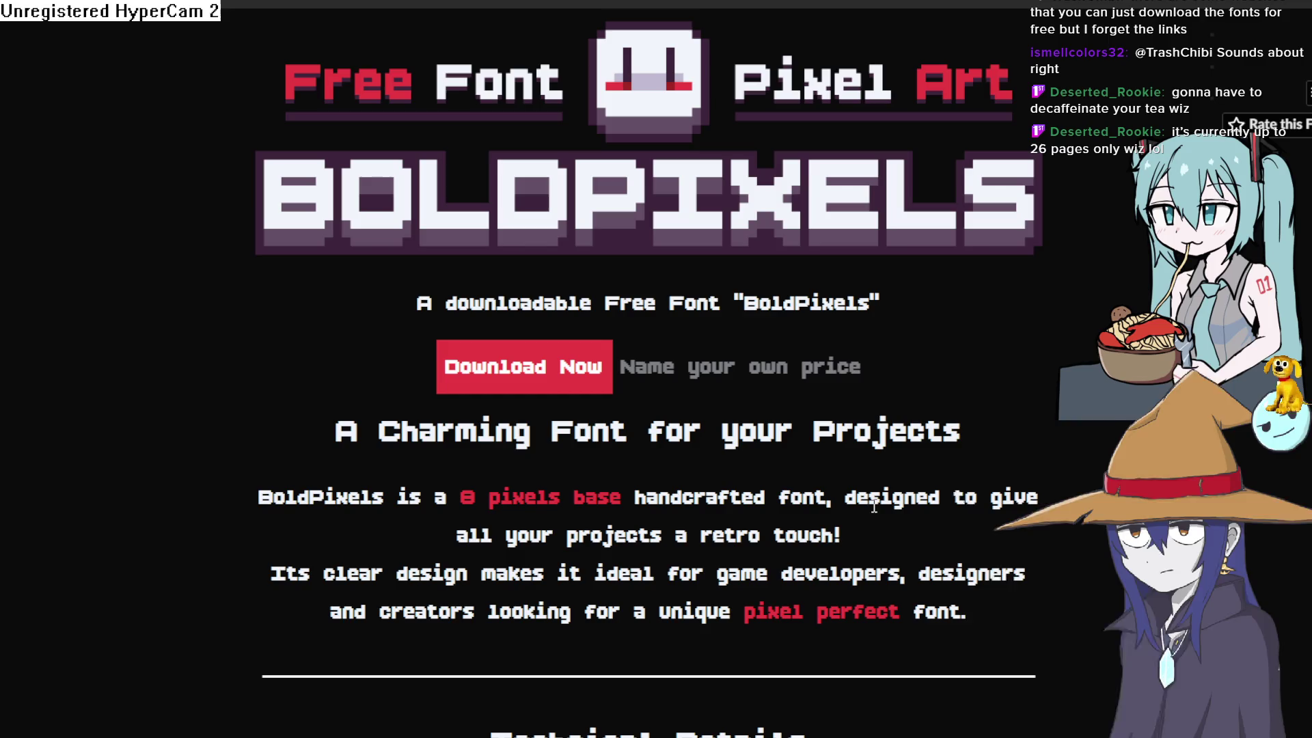
scroll(874, 507, "down", 3)
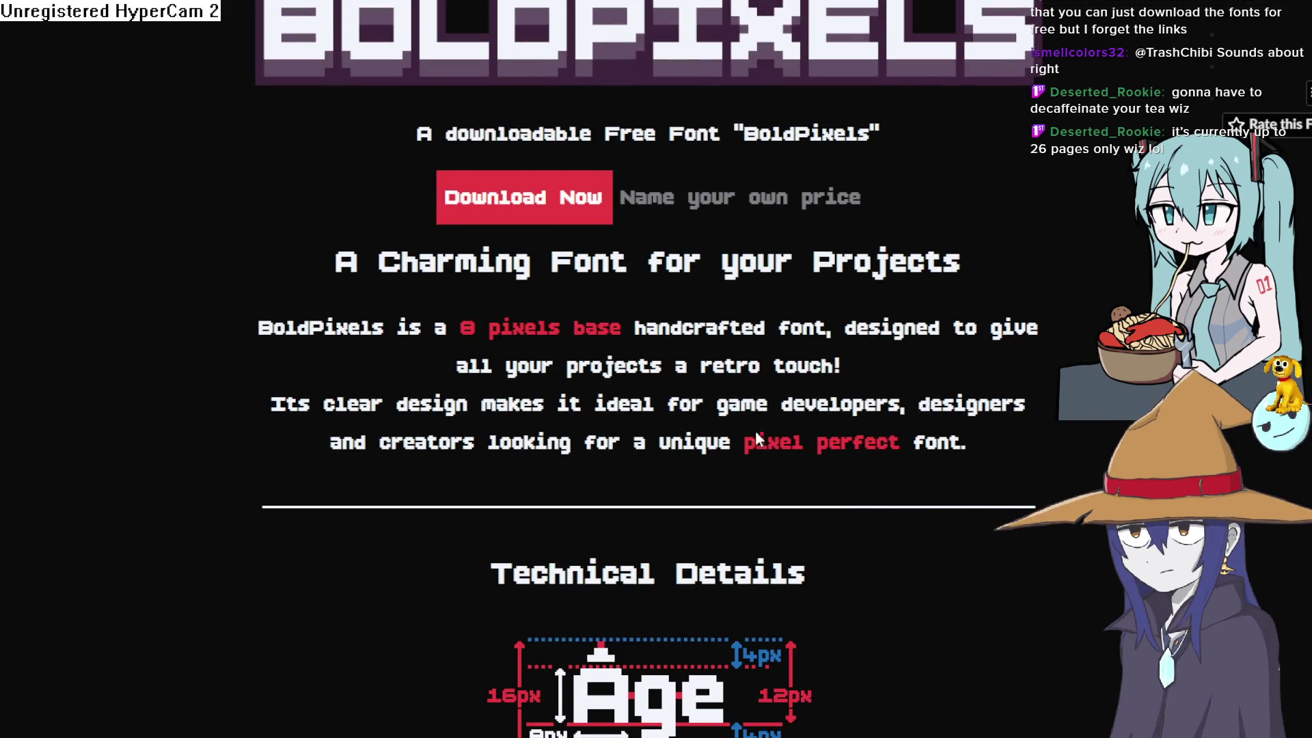
scroll(765, 437, "down", 6)
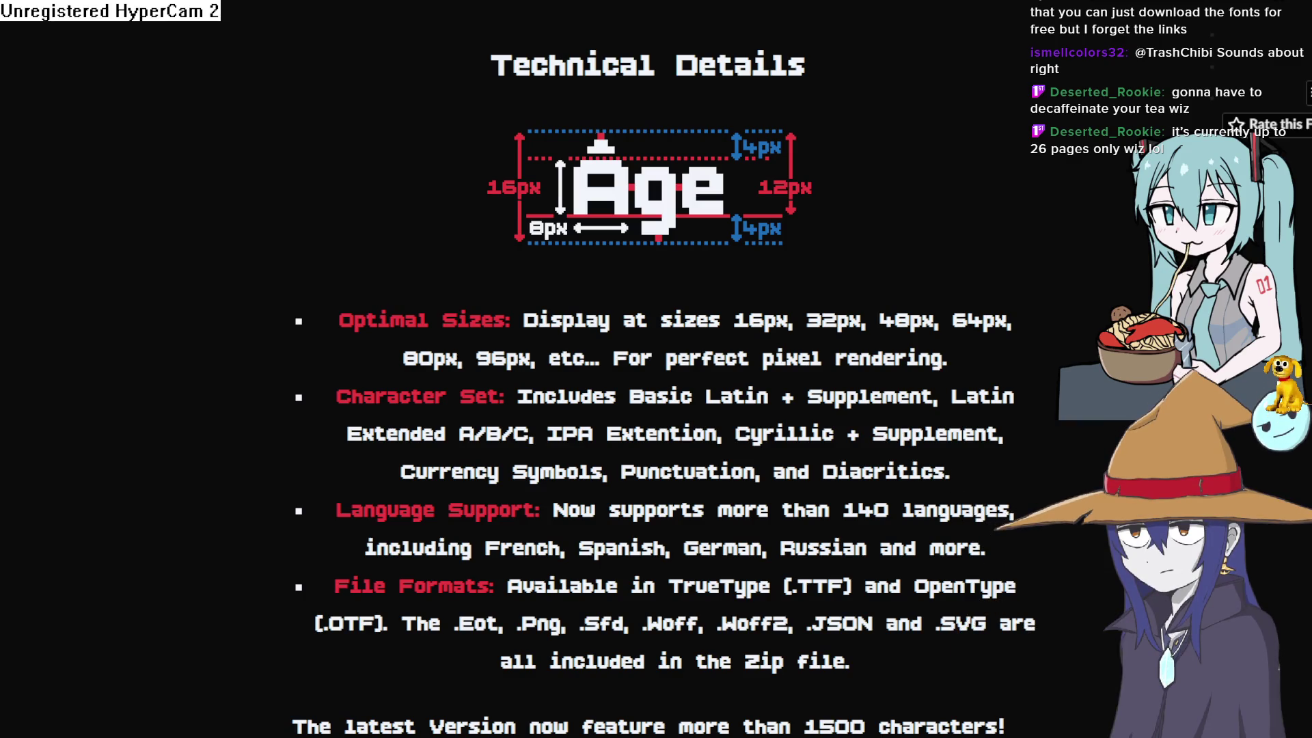
key("alt+Tab")
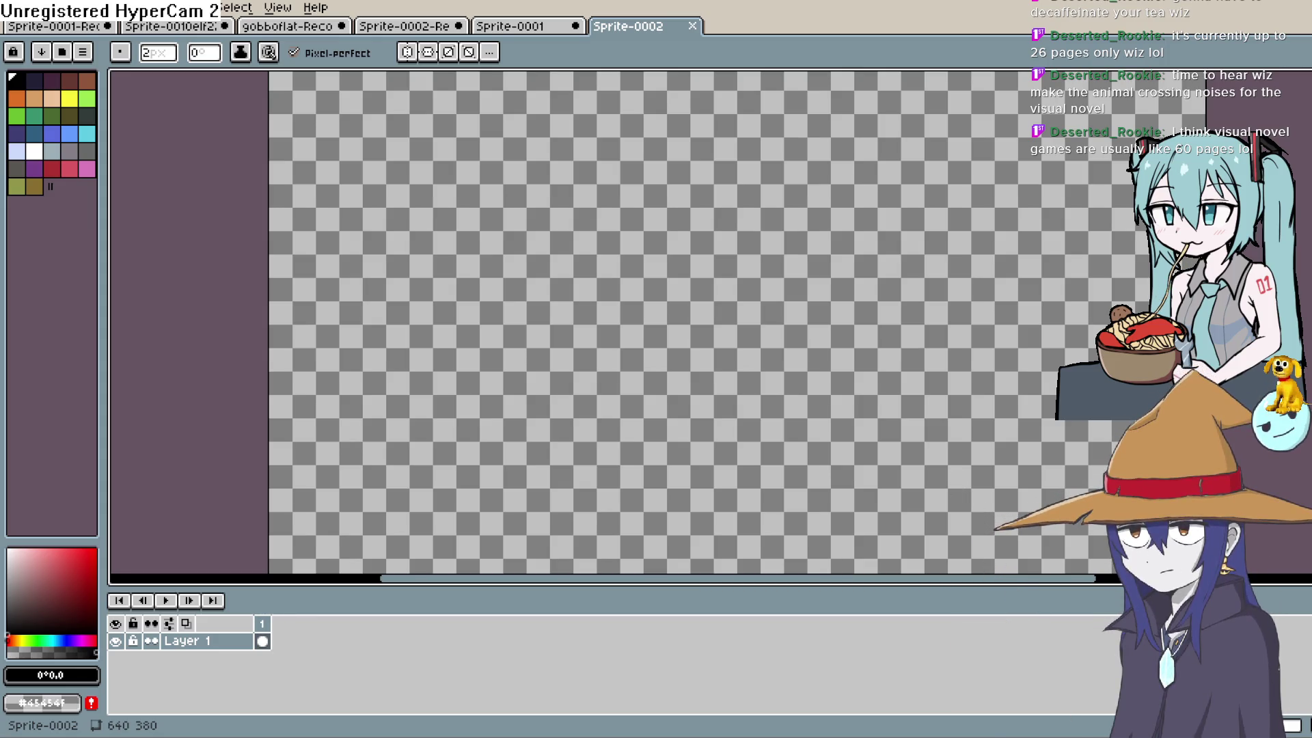
key("h")
mouse_move(676, 384)
left_mouse_down()
mouse_move(768, 355)
mouse_move(686, 311)
left_mouse_up()
scroll(768, 356, "down", 2)
scroll(768, 356, "up", 2)
key("b")
key("h")
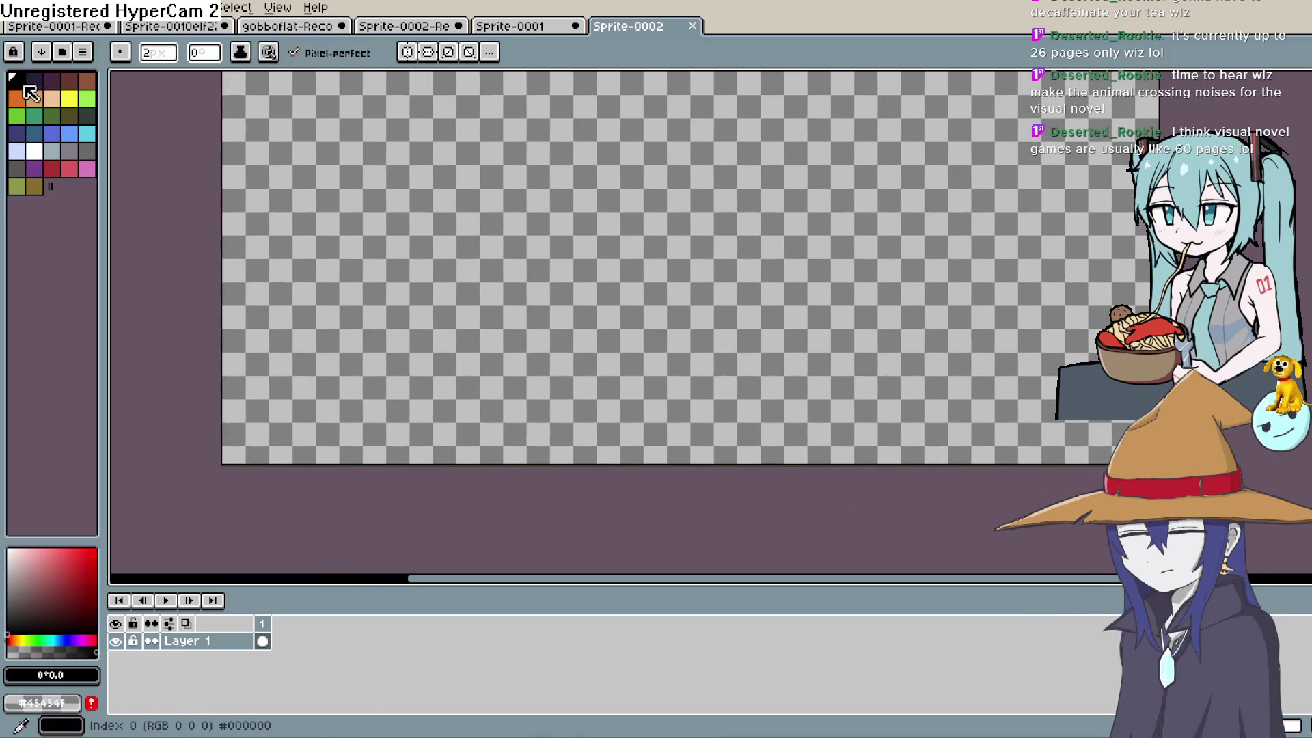
left_click_drag(505, 299, 487, 338)
key("b")
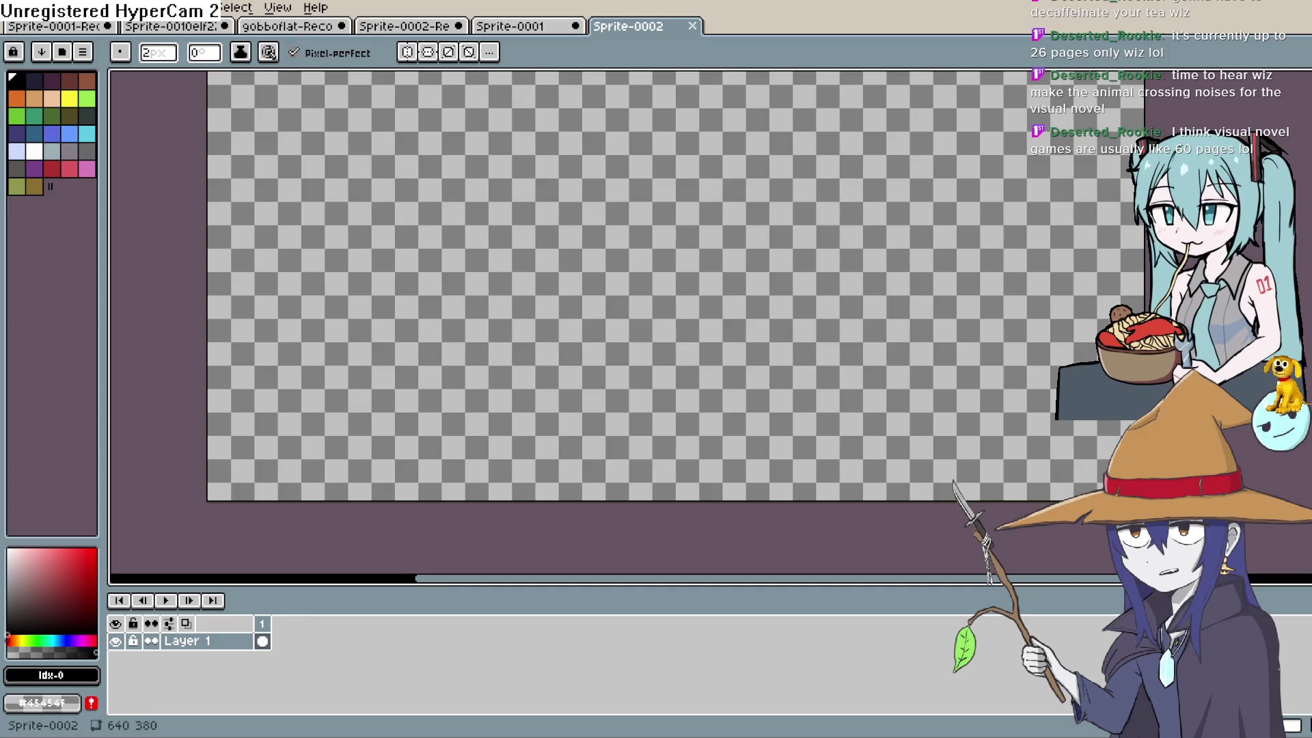
key("v")
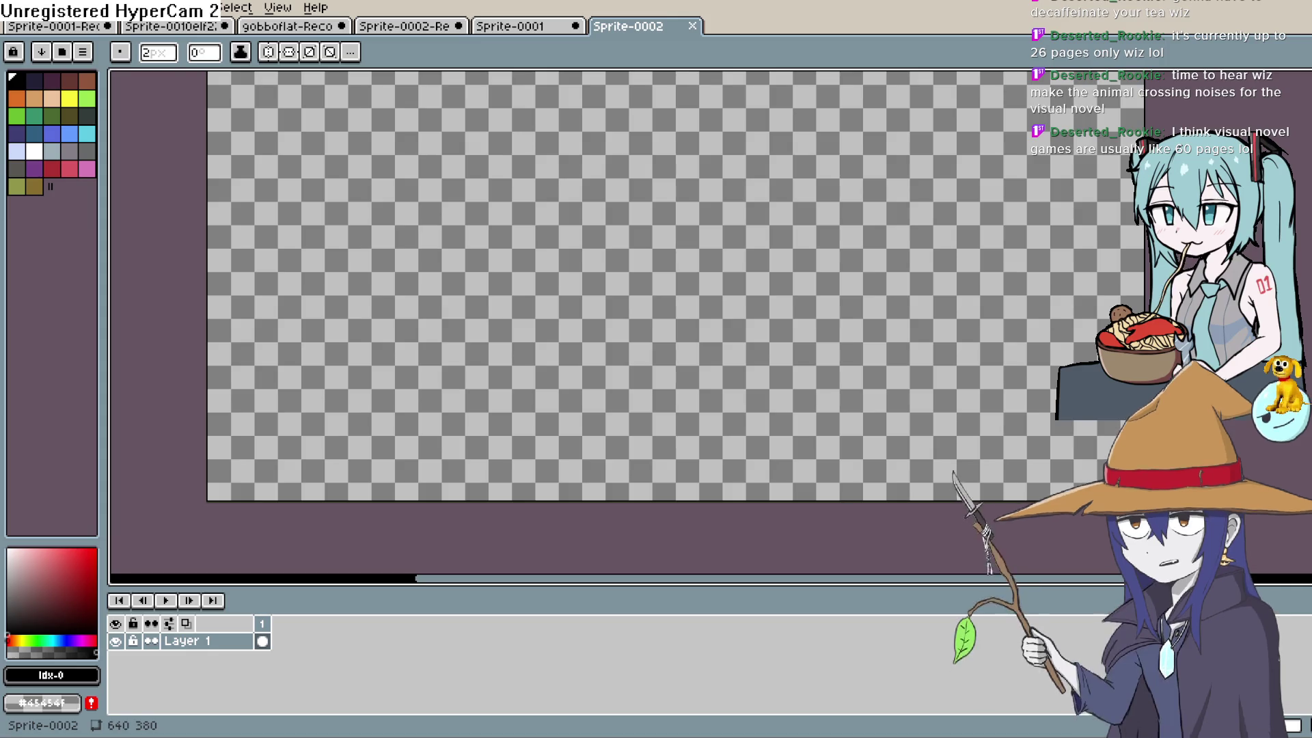
key("e")
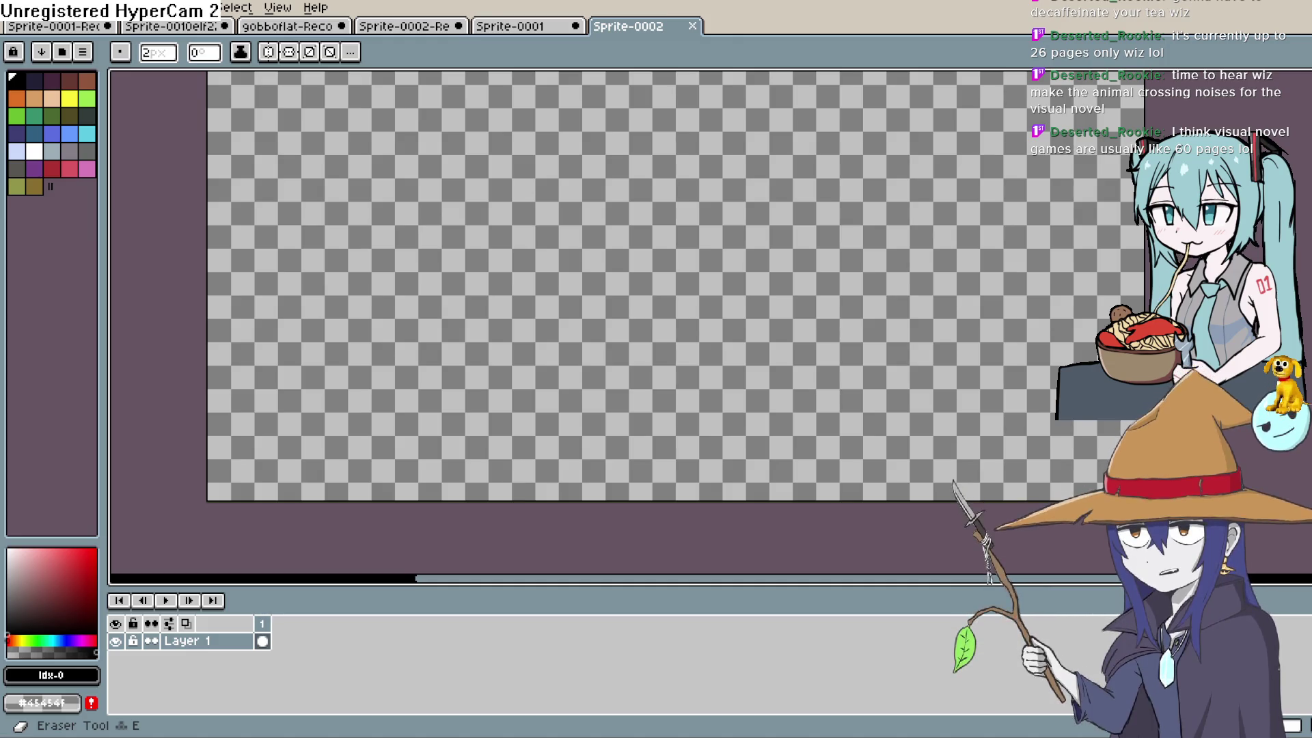
left_click(34, 150)
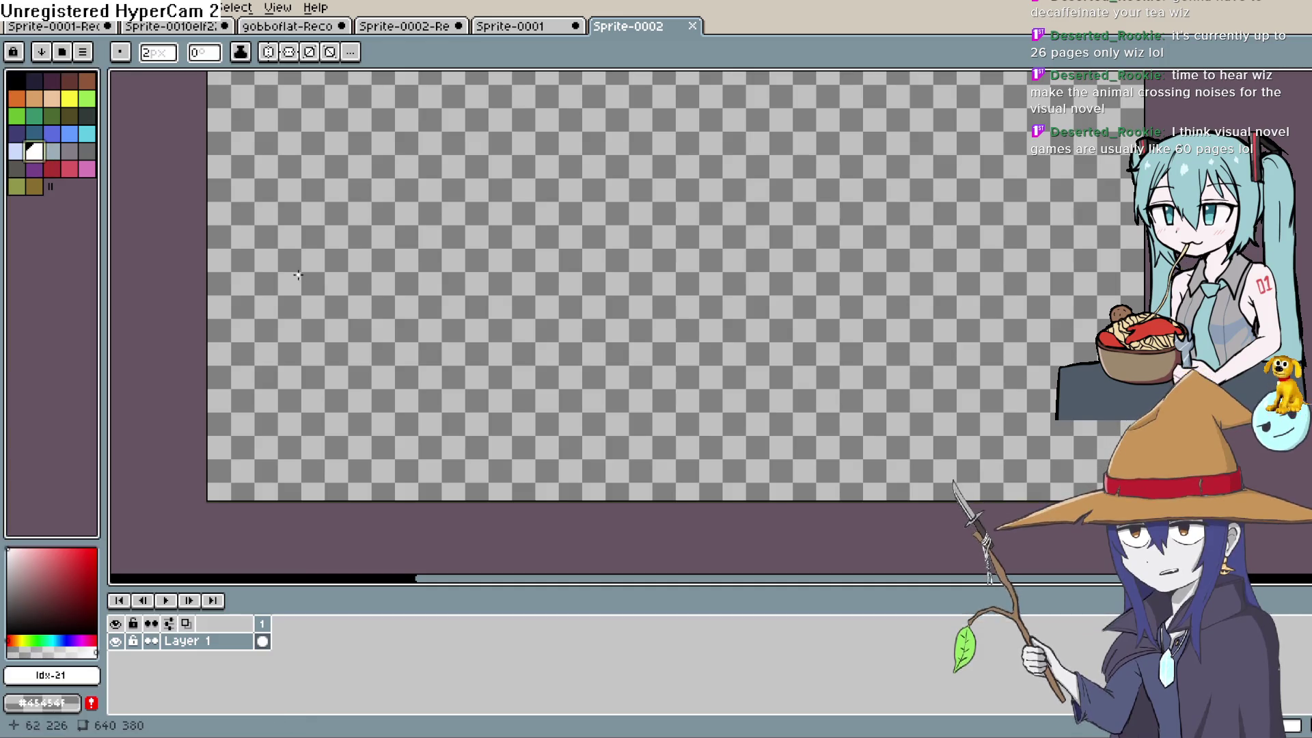
Start a white outline with the Pencil, then undo the first attempt.
mouse_move(254, 464)
left_mouse_down()
mouse_move(284, 293)
mouse_move(248, 322)
left_mouse_up()
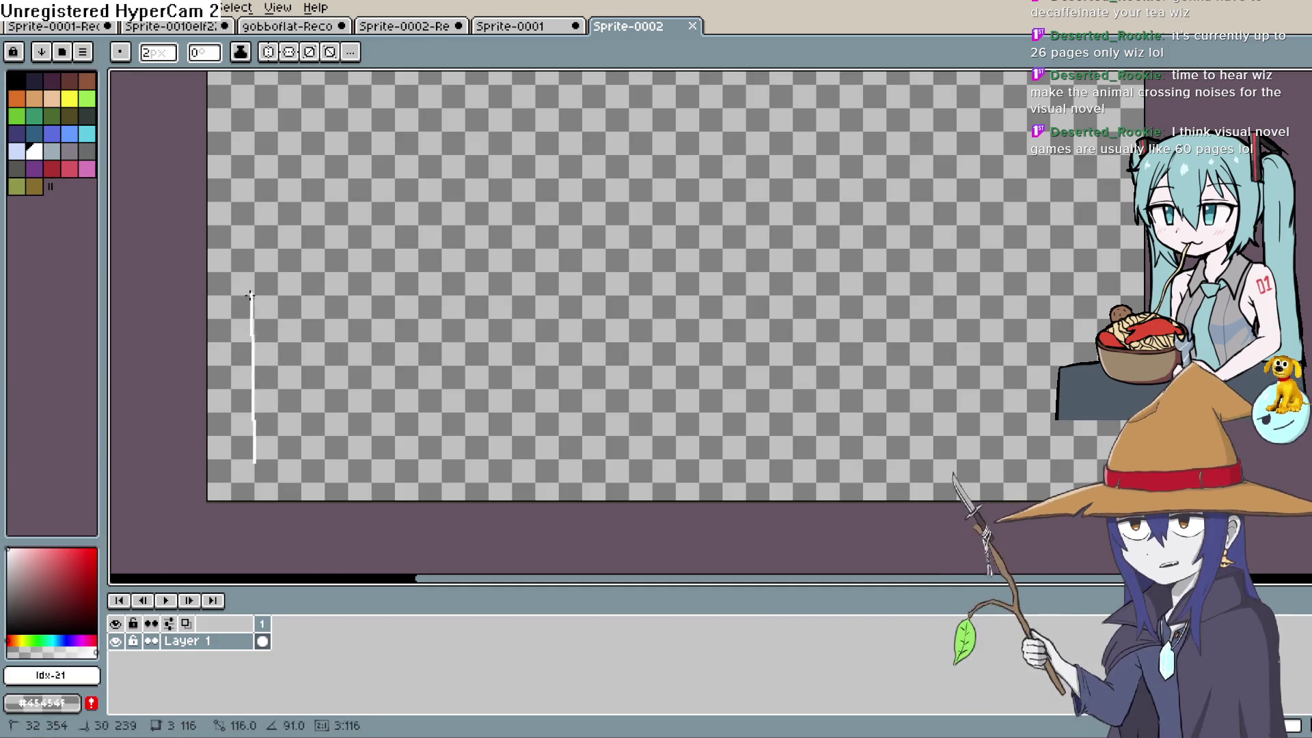
key("Escape")
key("b")
mouse_move(487, 458)
left_mouse_down()
mouse_move(404, 469)
mouse_move(258, 380)
mouse_move(322, 244)
left_mouse_up()
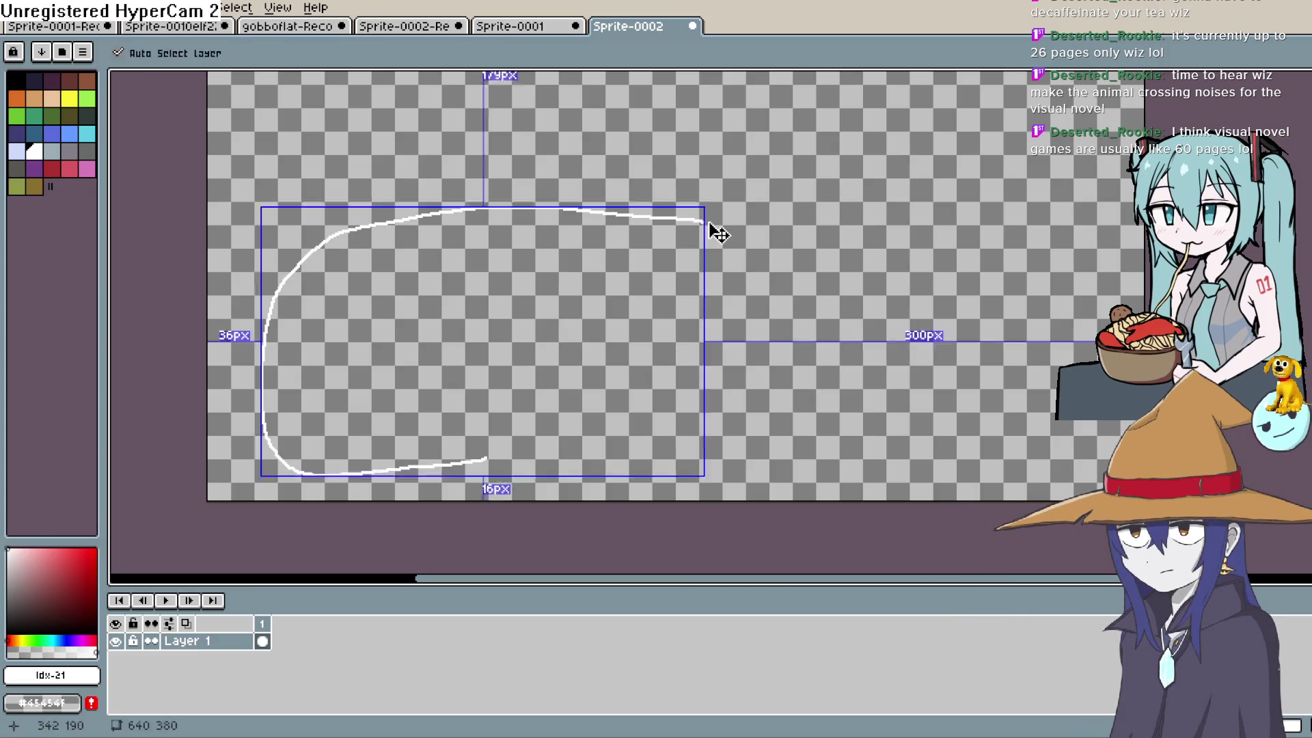
key("ctrl+z")
Draw the closed rounded box outline and fill it solid white with the Paint Bucket.
mouse_move(522, 250)
left_mouse_down()
mouse_move(437, 253)
mouse_move(283, 408)
mouse_move(451, 468)
mouse_move(956, 470)
left_mouse_up()
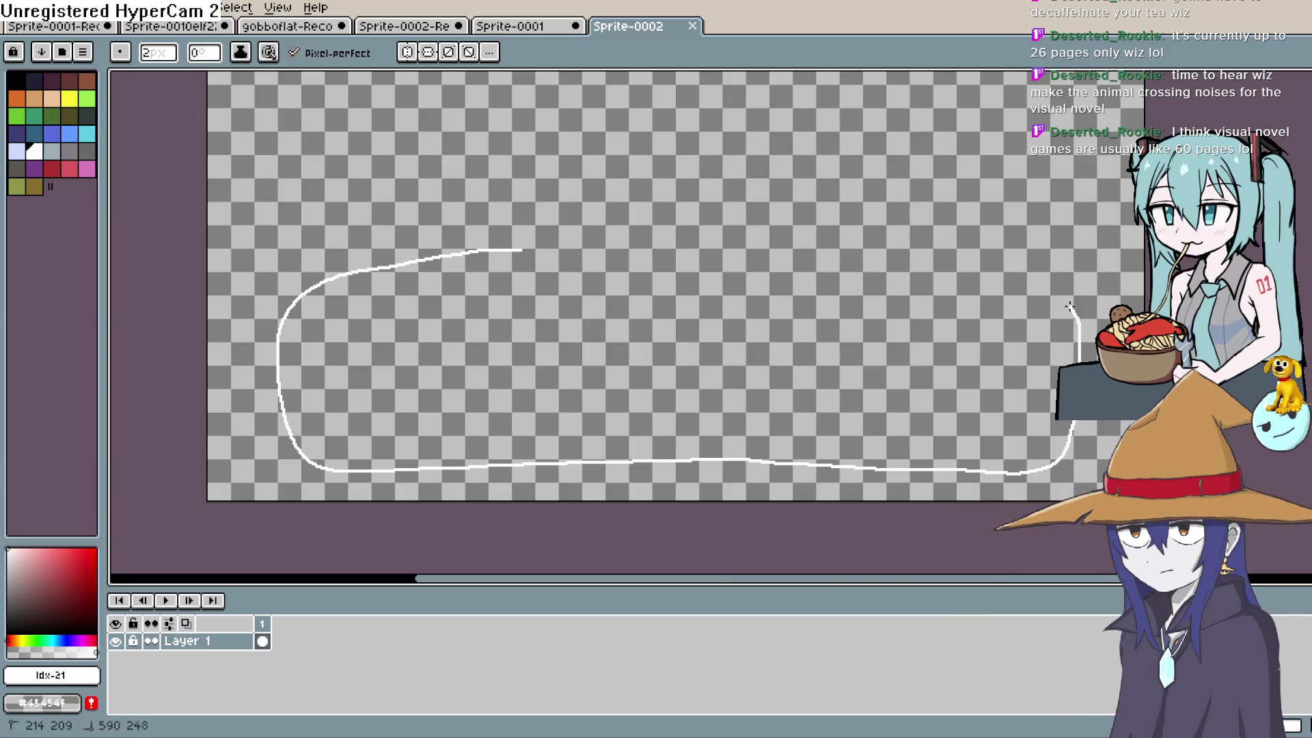
mouse_move(1069, 306)
left_mouse_down()
mouse_move(854, 252)
mouse_move(517, 247)
left_mouse_up()
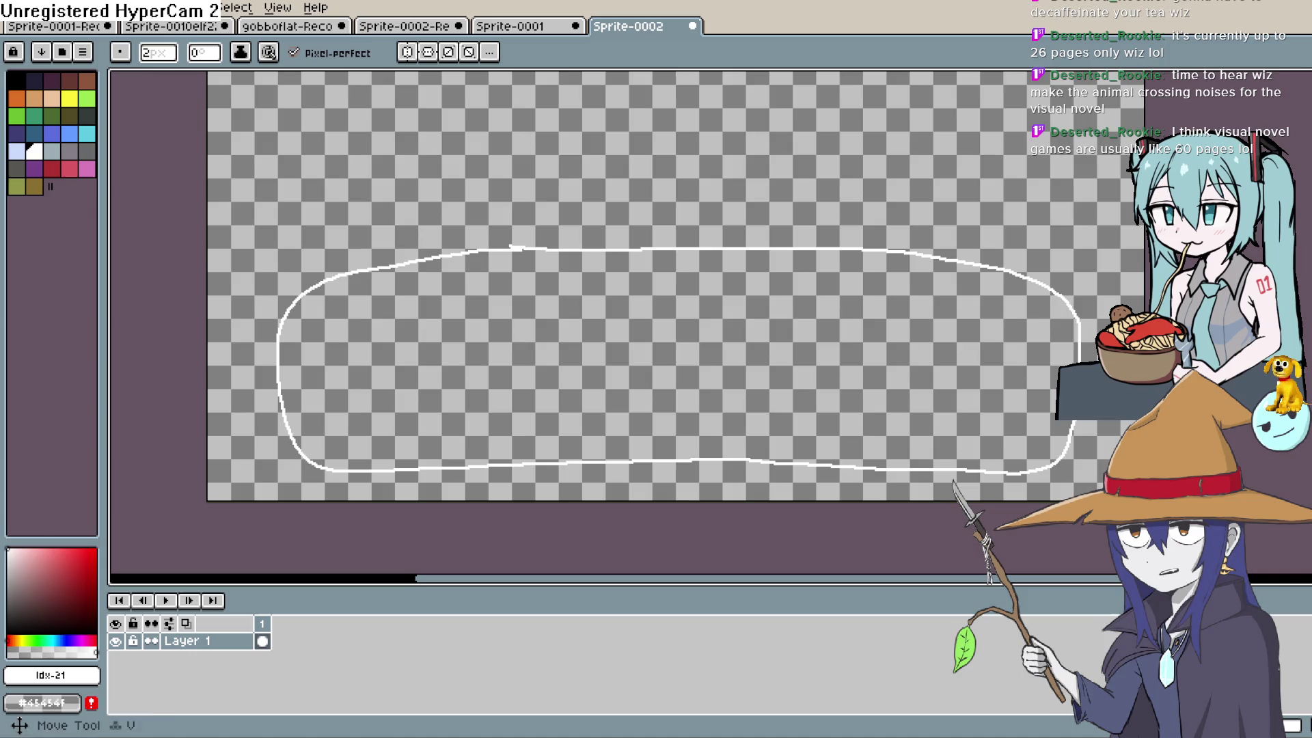
key("g")
left_click(948, 349)
key("b")
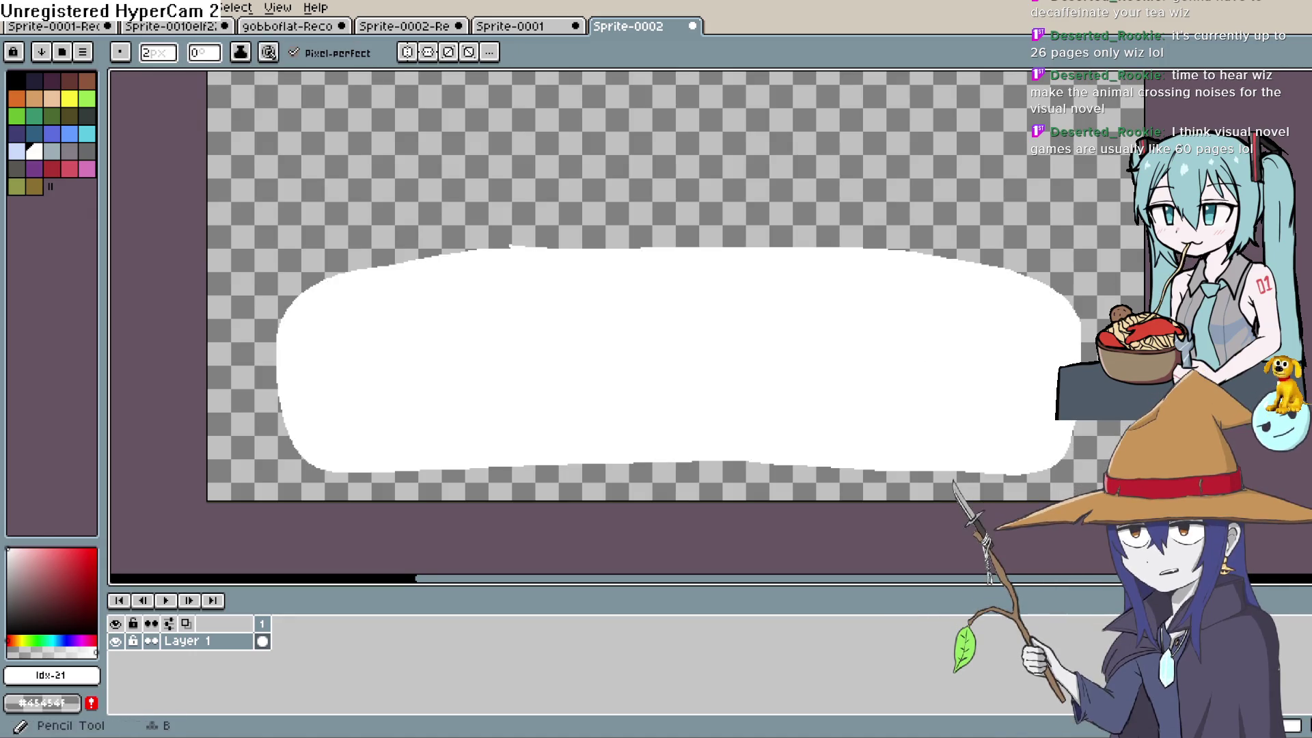
scroll(922, 345, "down", 2)
Zoom in along the bubble's top-left edge, switch to the 1px pencil, then zoom back out.
scroll(864, 316, "right", 2)
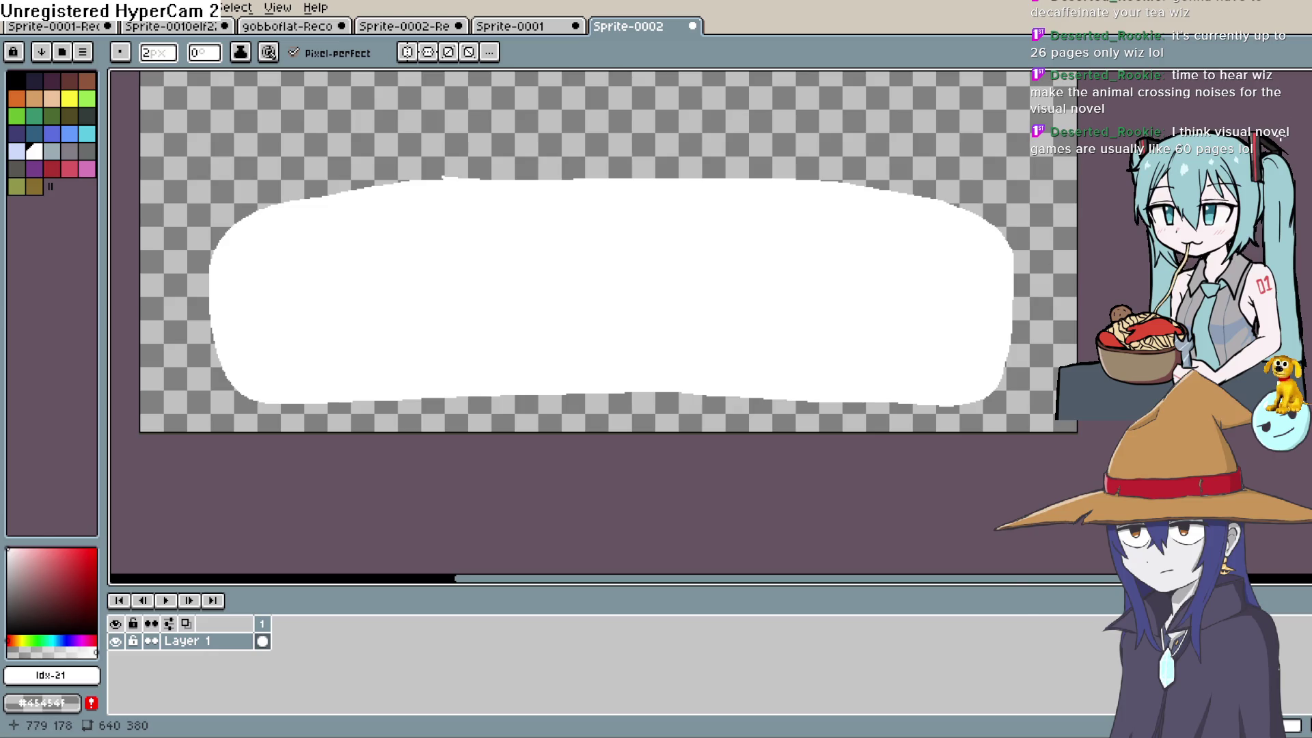
left_click_drag(807, 325, 893, 366)
scroll(823, 316, "up", 2)
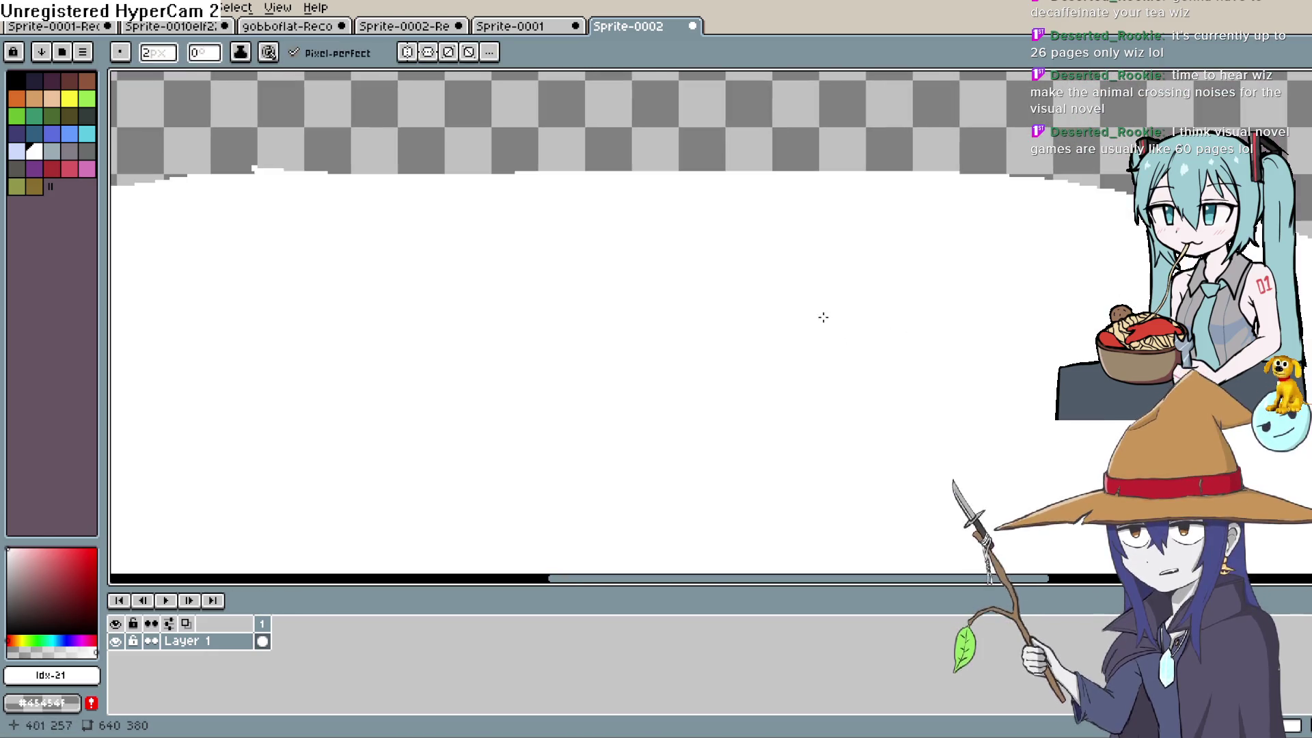
mouse_move(659, 393)
left_mouse_down()
mouse_move(899, 437)
mouse_move(1022, 506)
left_mouse_up()
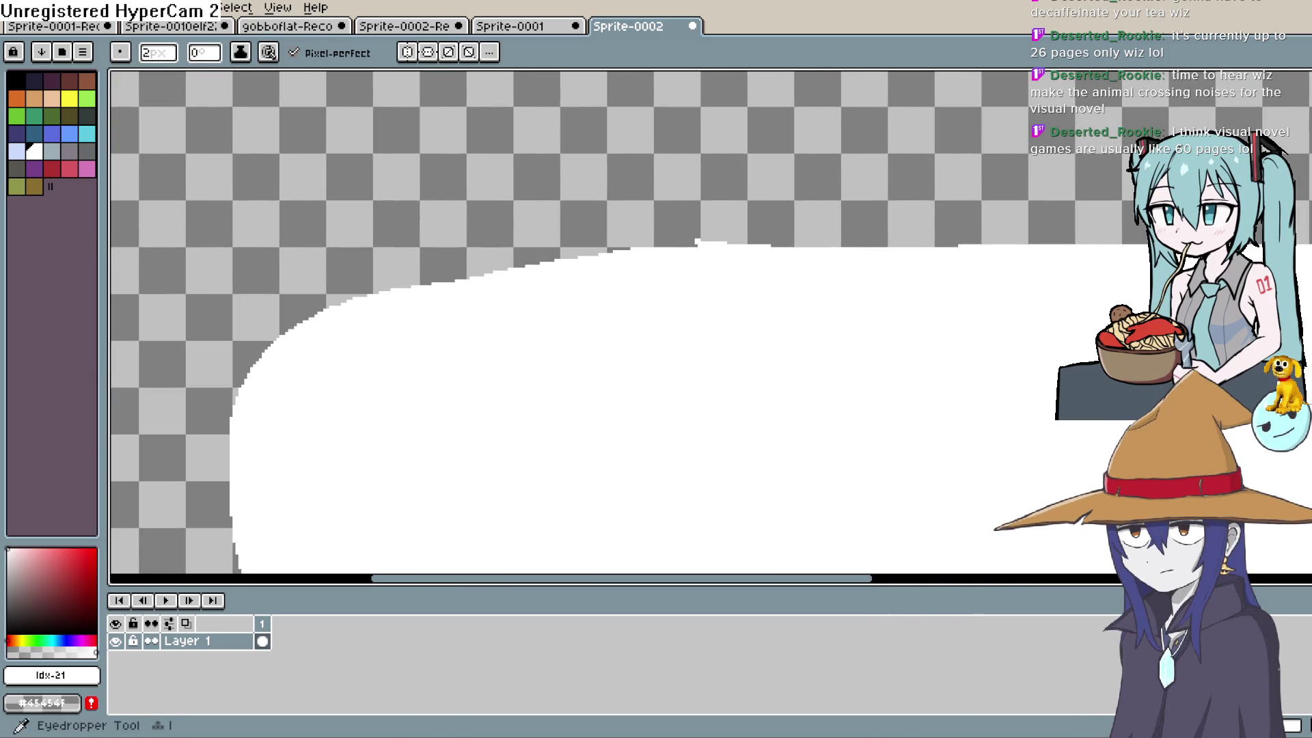
key("b")
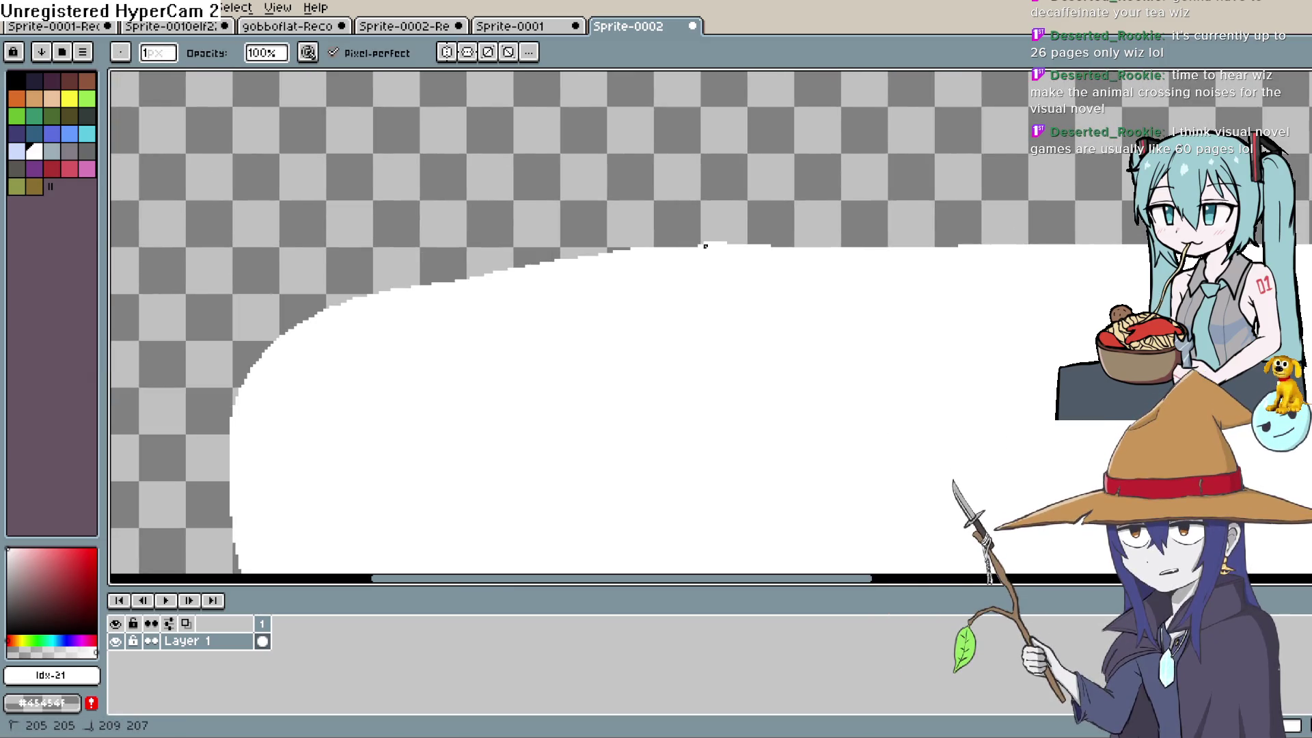
scroll(731, 229, "down", 2)
mouse_move(1004, 292)
left_mouse_down()
mouse_move(799, 322)
mouse_move(787, 339)
mouse_move(873, 316)
mouse_move(844, 326)
left_mouse_up()
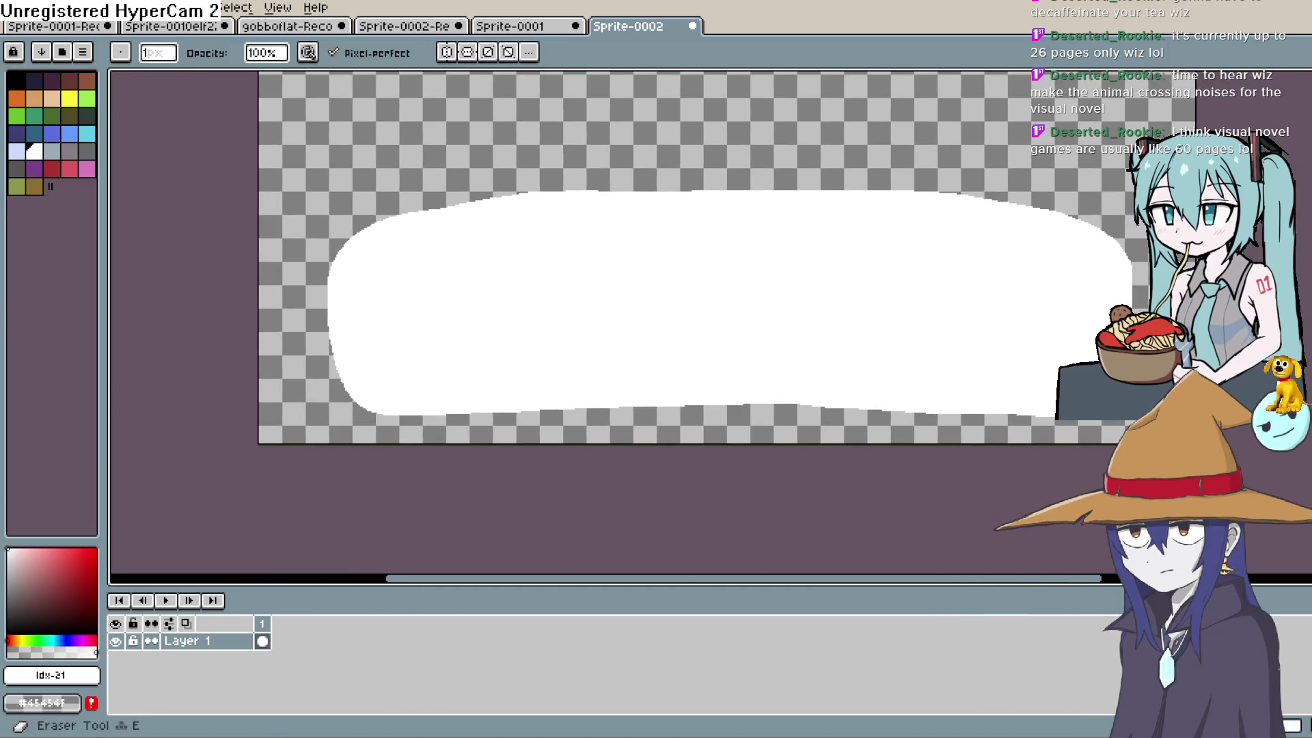
Sample the bubble's white, then shift hue and saturation to a slightly saturated pale cyan.
left_click(526, 320, "alt")
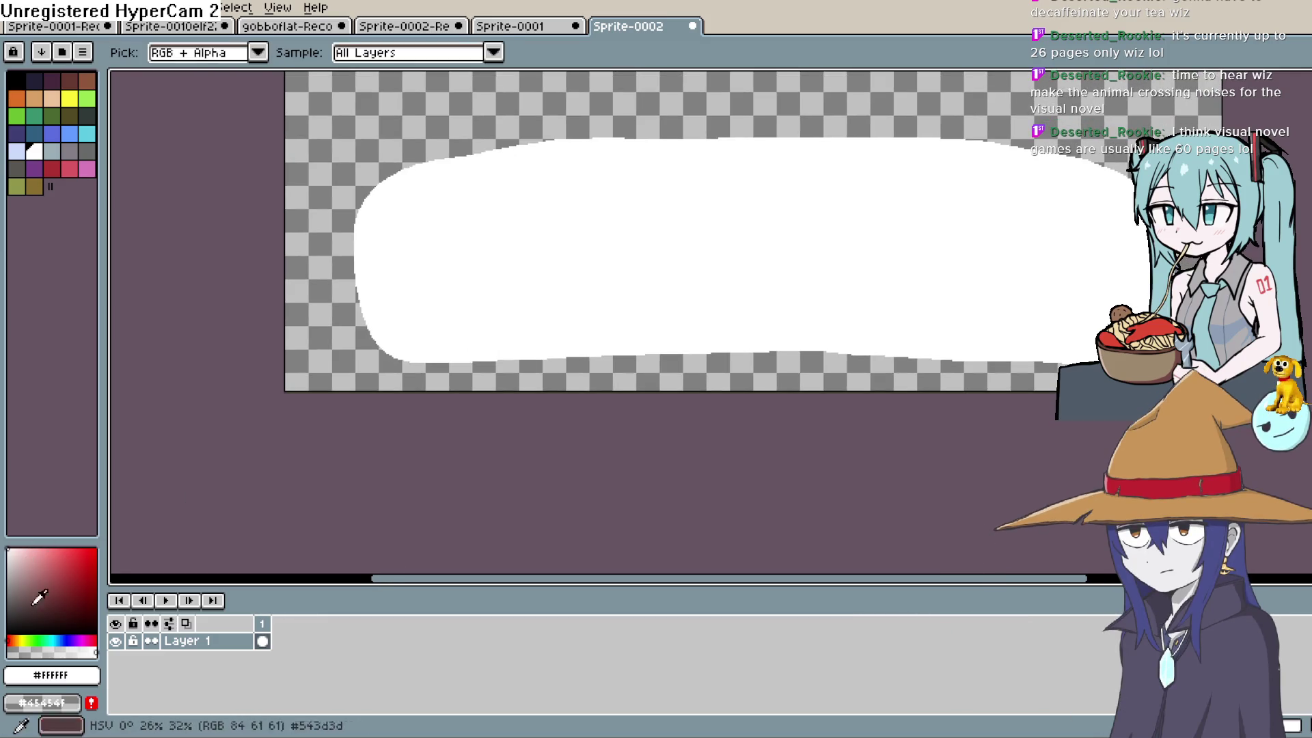
left_click(45, 640)
left_click_drag(46, 640, 54, 641)
left_click(26, 564)
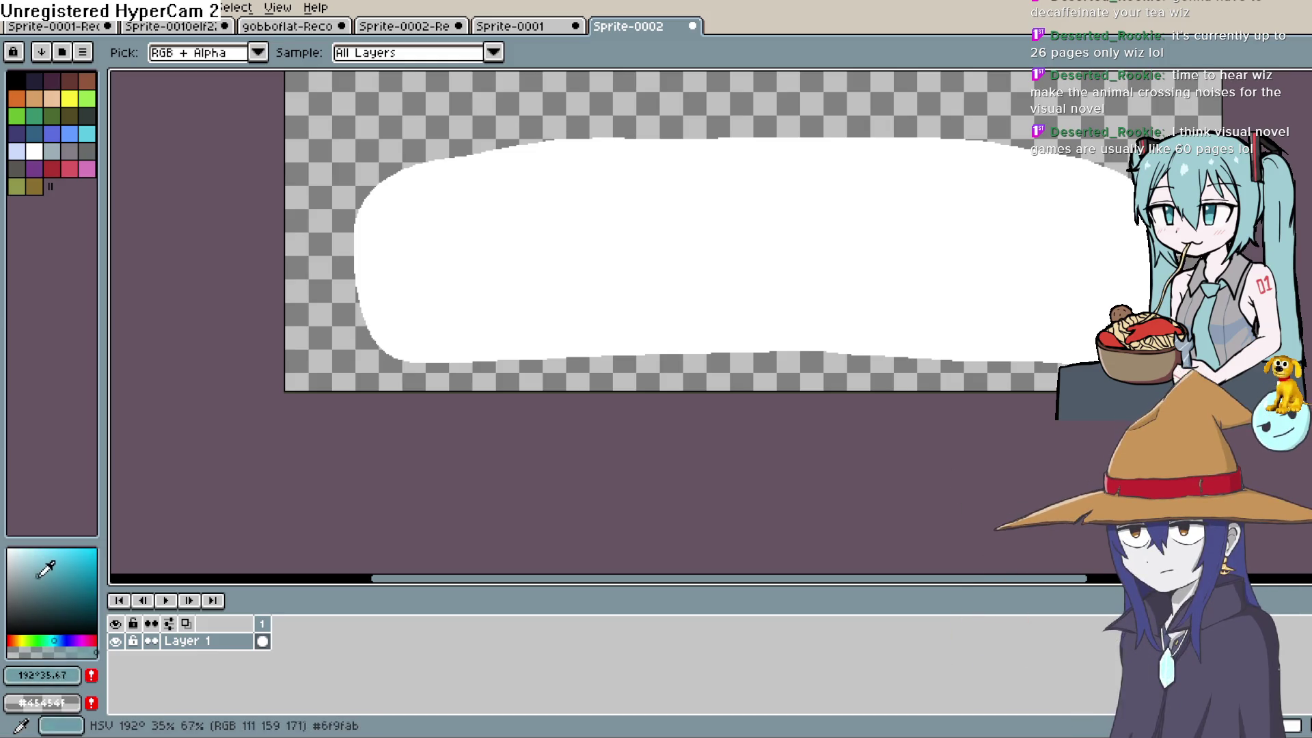
left_click(34, 570)
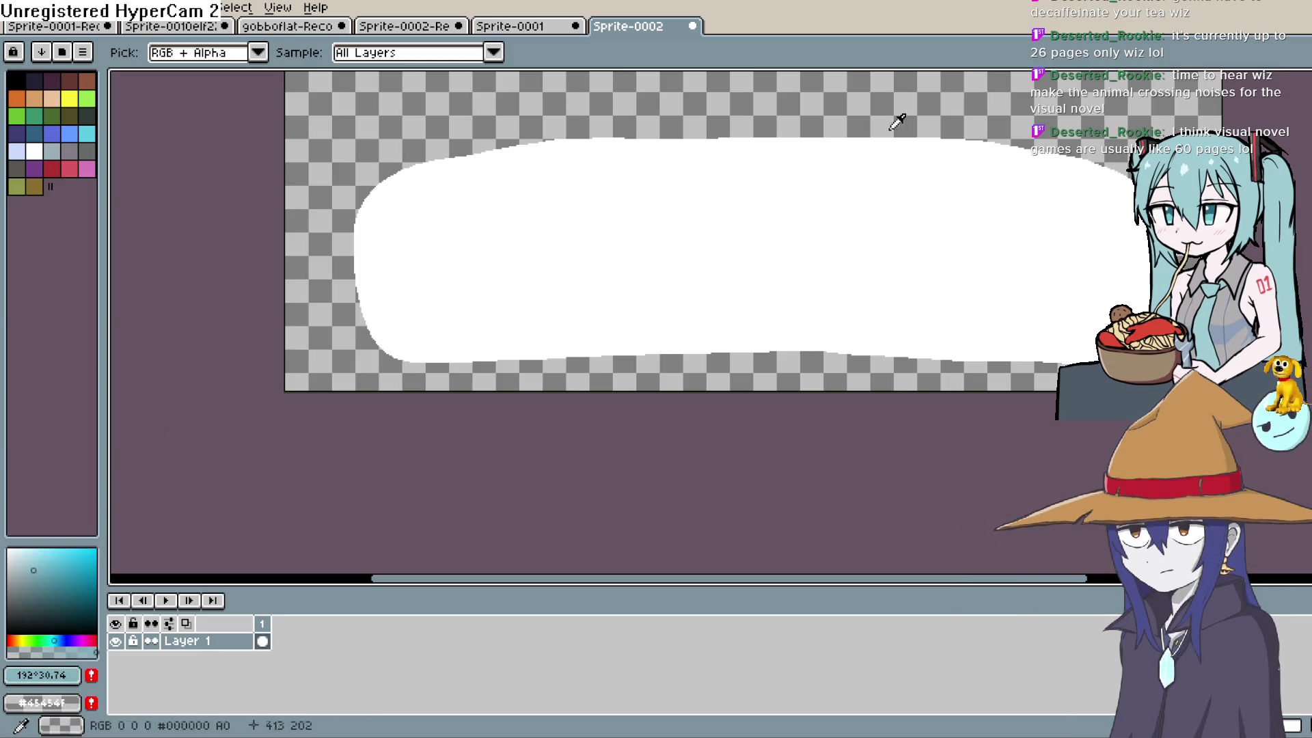
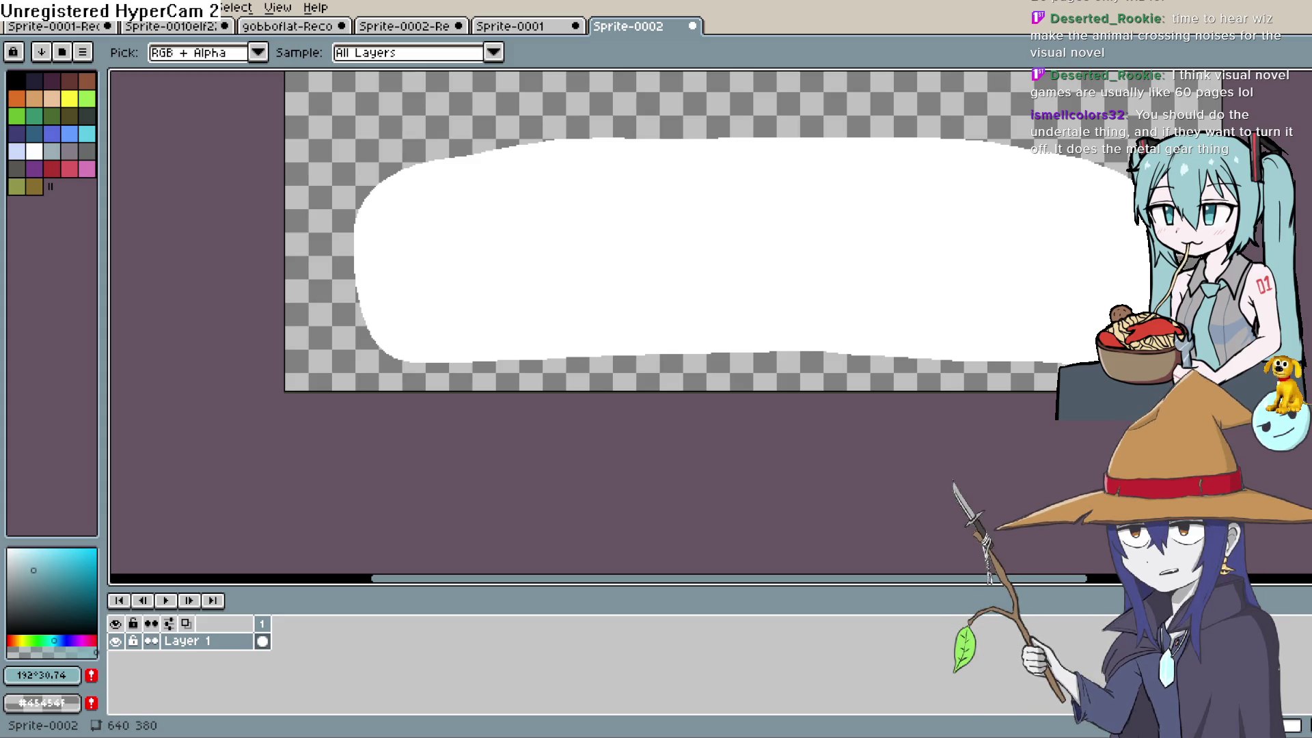
Sample the bubble's white, then set the drawing colour to pale light blue #b7d5e9.
left_click(498, 285)
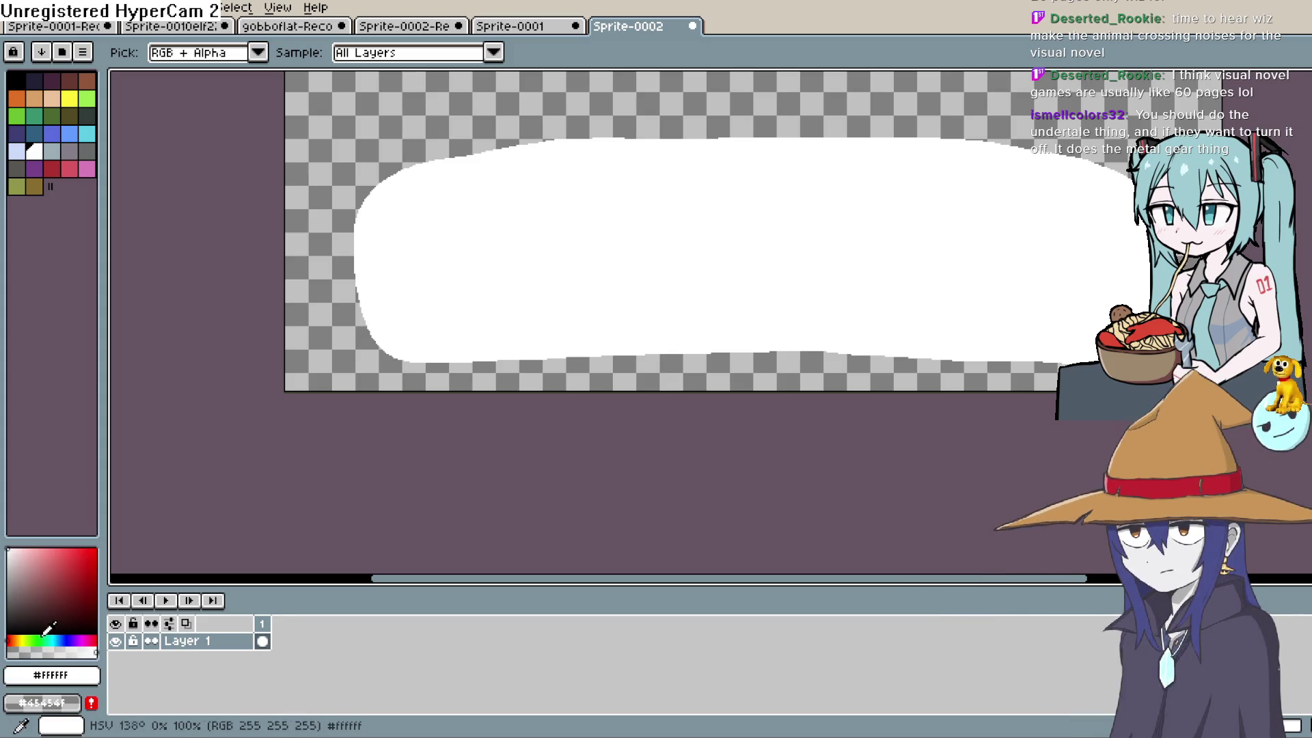
left_click(59, 640)
left_click(38, 560)
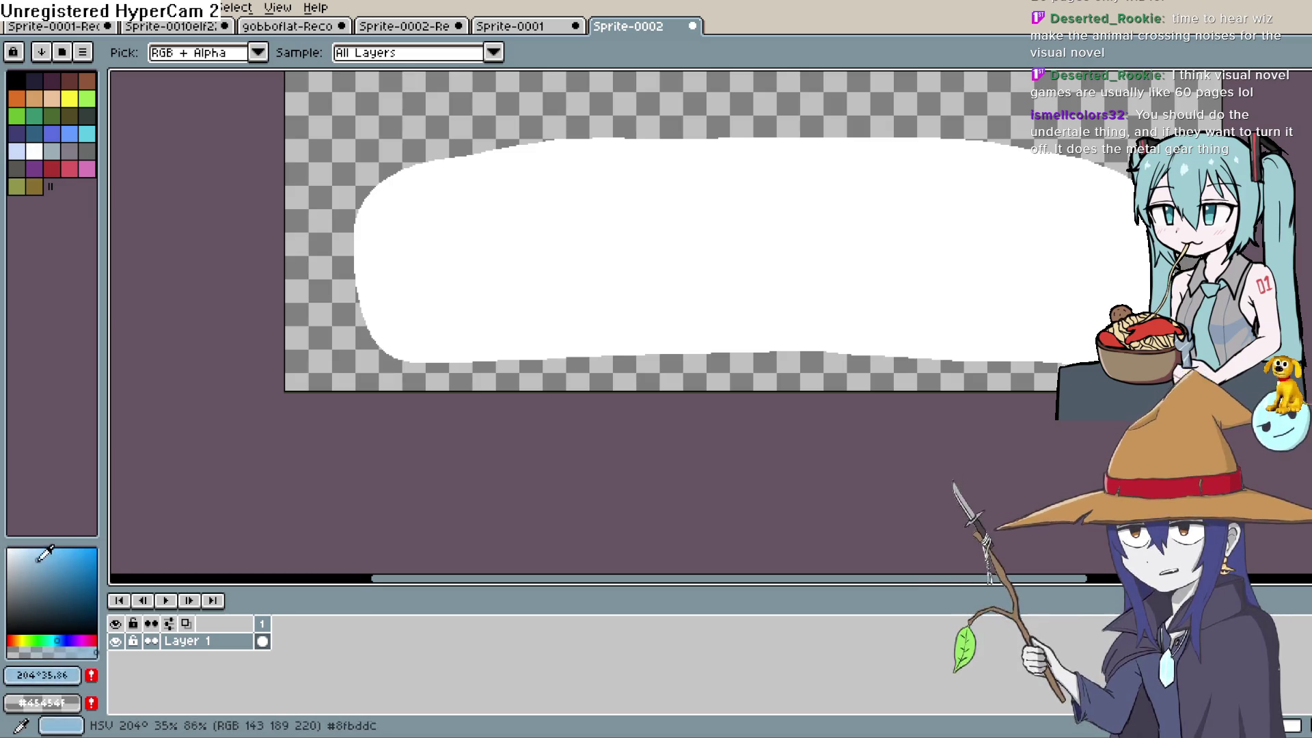
left_click(32, 562)
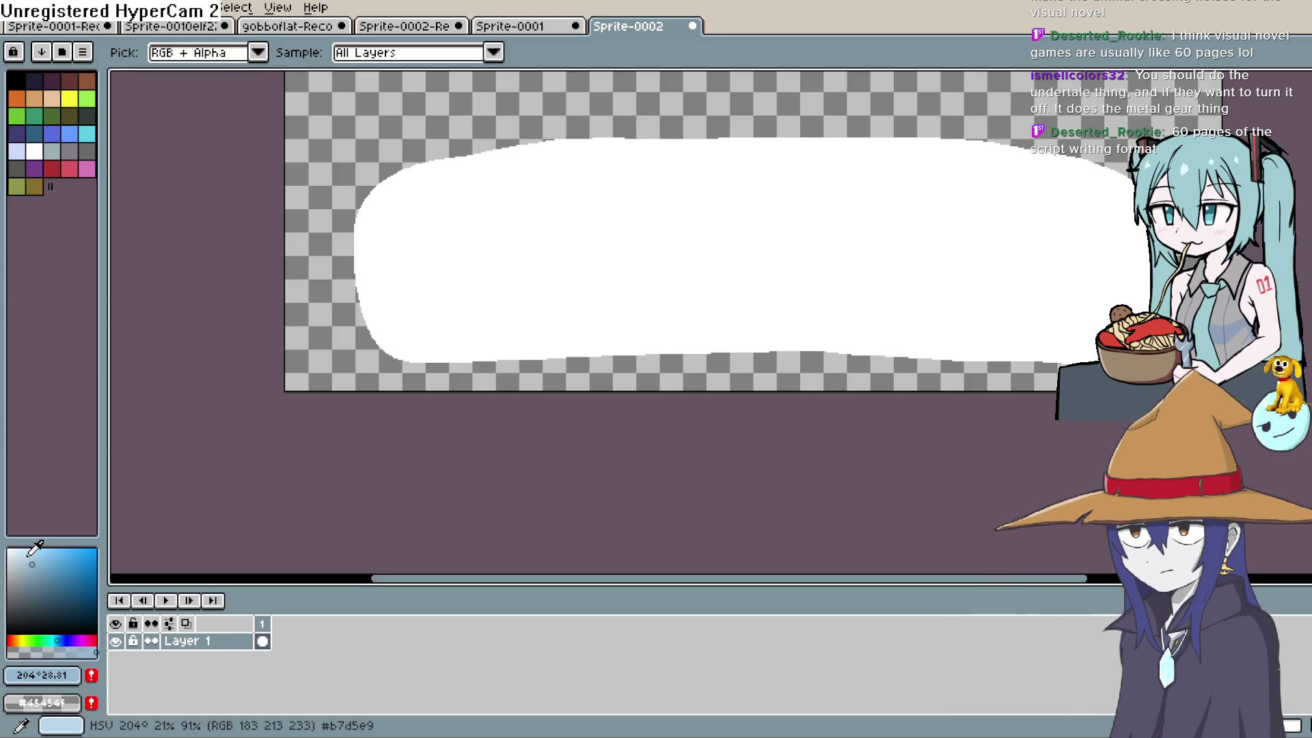
Pencil a light-blue line along the bubble's top and left edges.
key("b")
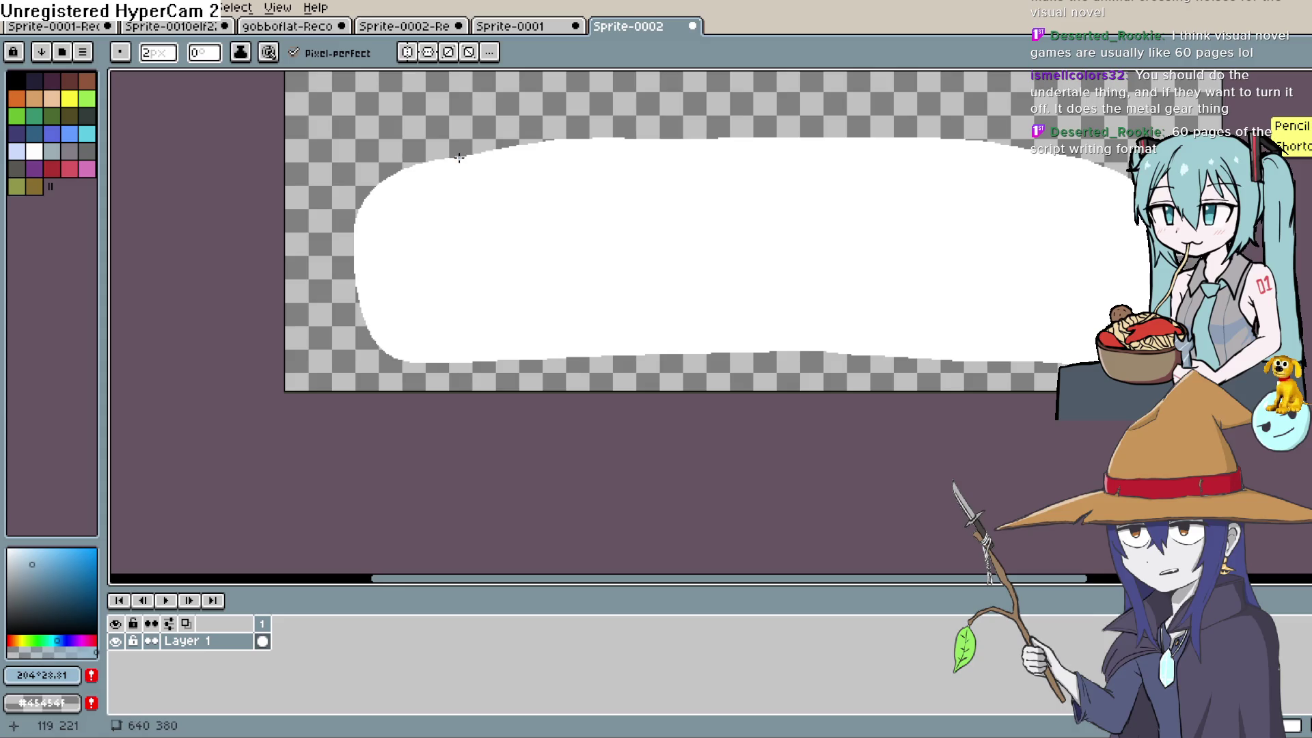
mouse_move(459, 158)
left_mouse_down()
mouse_move(379, 204)
mouse_move(378, 270)
mouse_move(403, 361)
left_mouse_up()
key("ctrl+z")
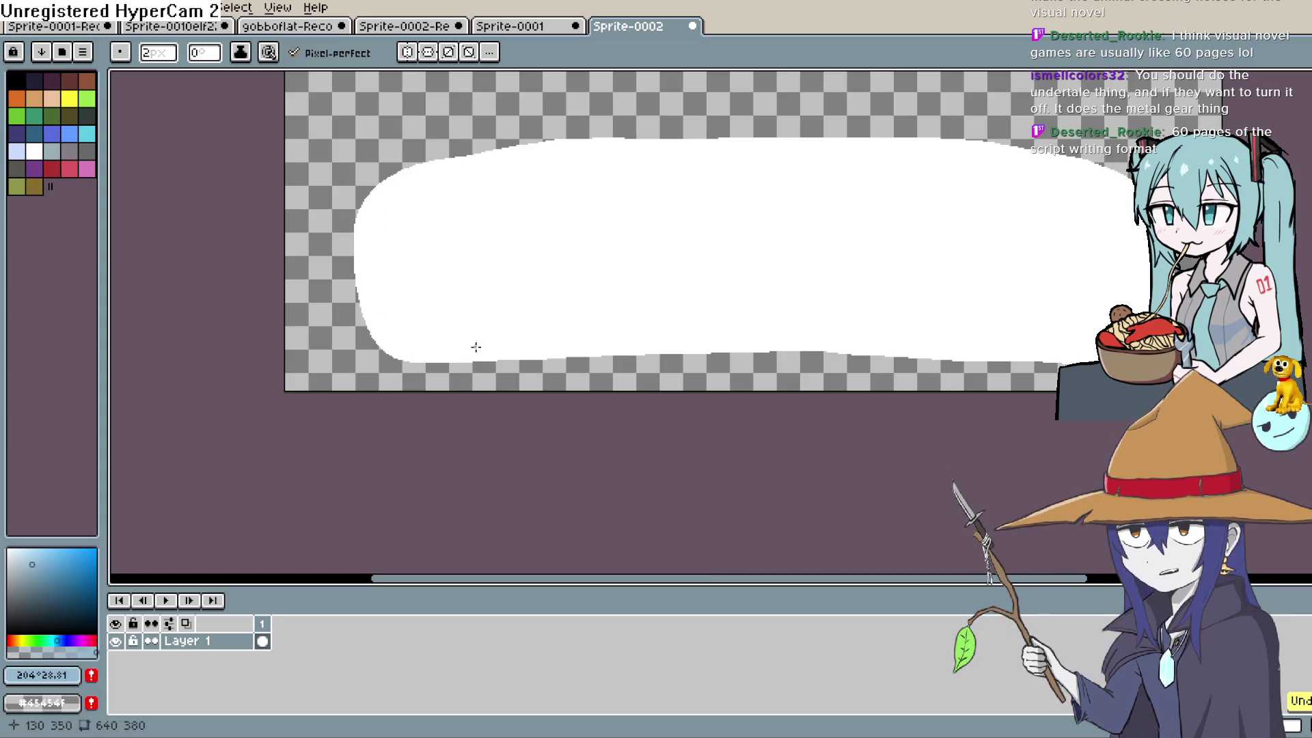
scroll(458, 321, "up", 2)
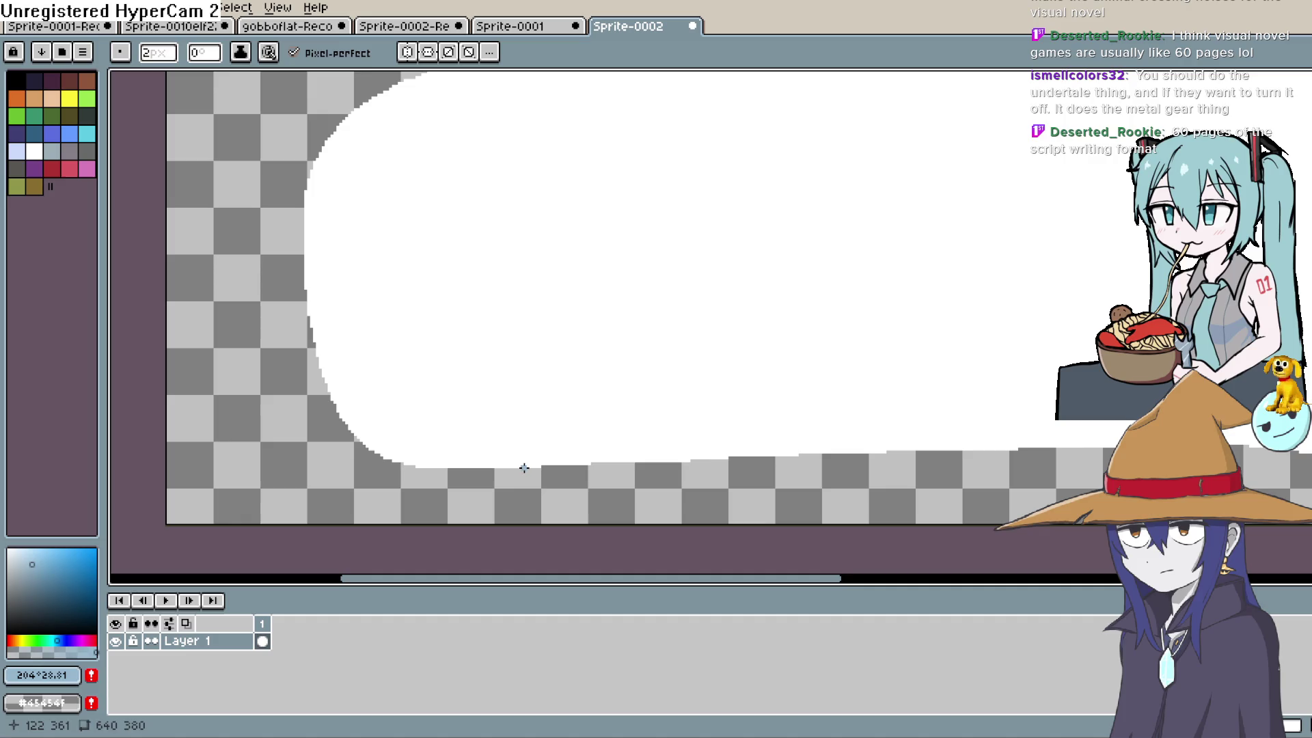
mouse_move(524, 468)
left_mouse_down()
mouse_move(452, 460)
mouse_move(352, 346)
mouse_move(353, 321)
left_mouse_up()
left_click_drag(451, 328, 478, 406)
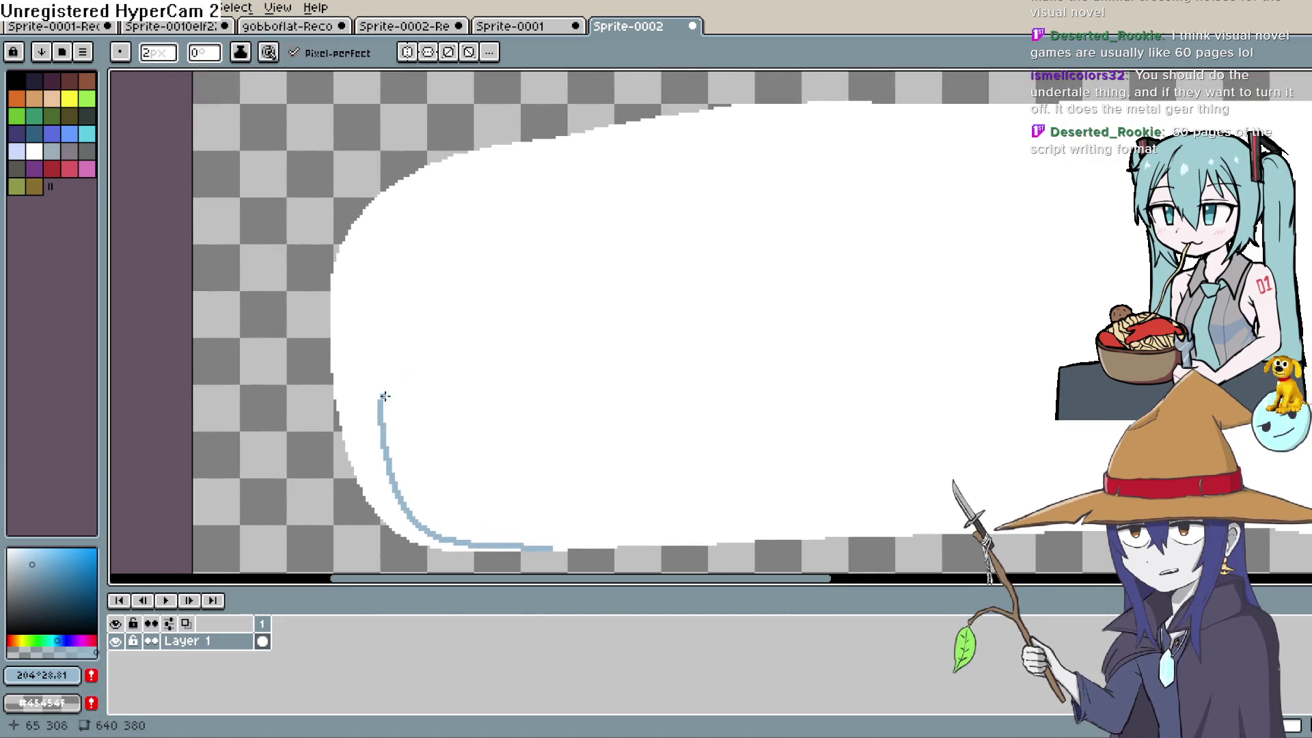
key("ctrl+z")
mouse_move(635, 124)
left_mouse_down()
mouse_move(412, 172)
mouse_move(362, 345)
mouse_move(405, 501)
mouse_move(508, 547)
left_mouse_up()
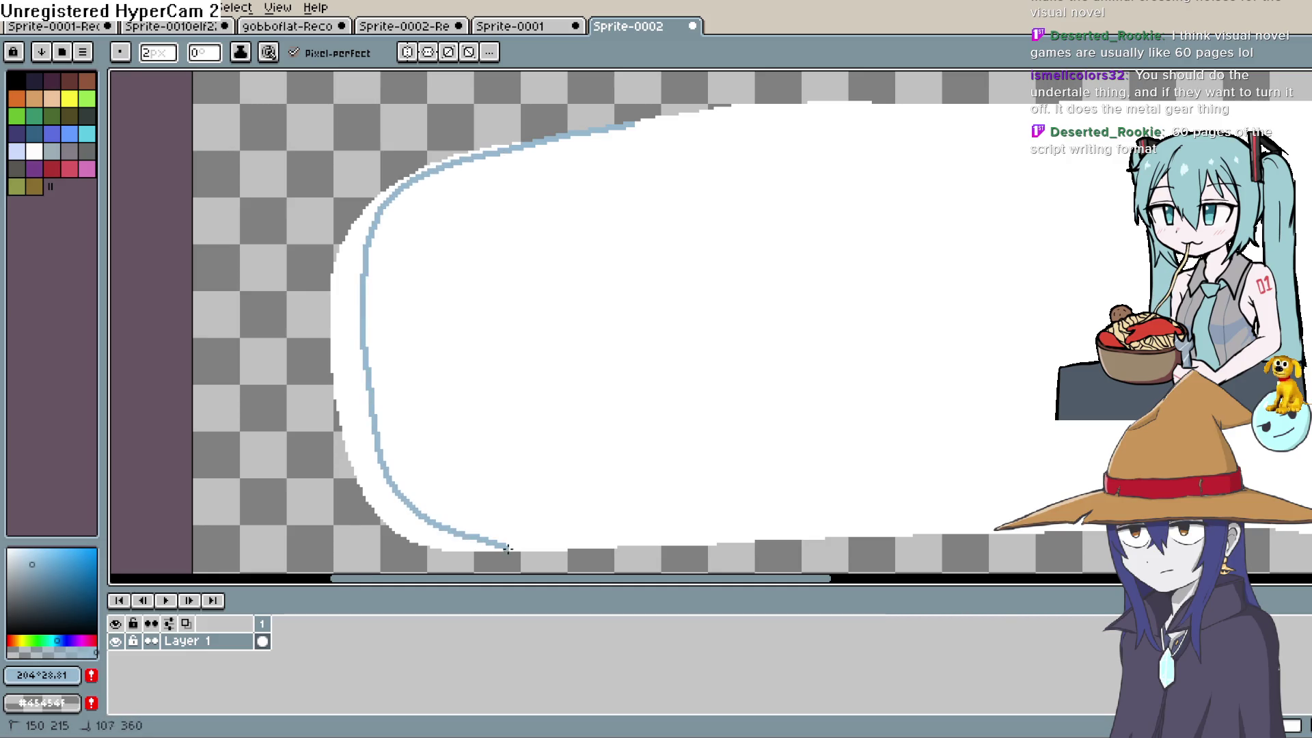
Paint-bucket the strip outside the outline light blue.
scroll(703, 384, "down", 2)
scroll(703, 384, "left", 1)
key("g")
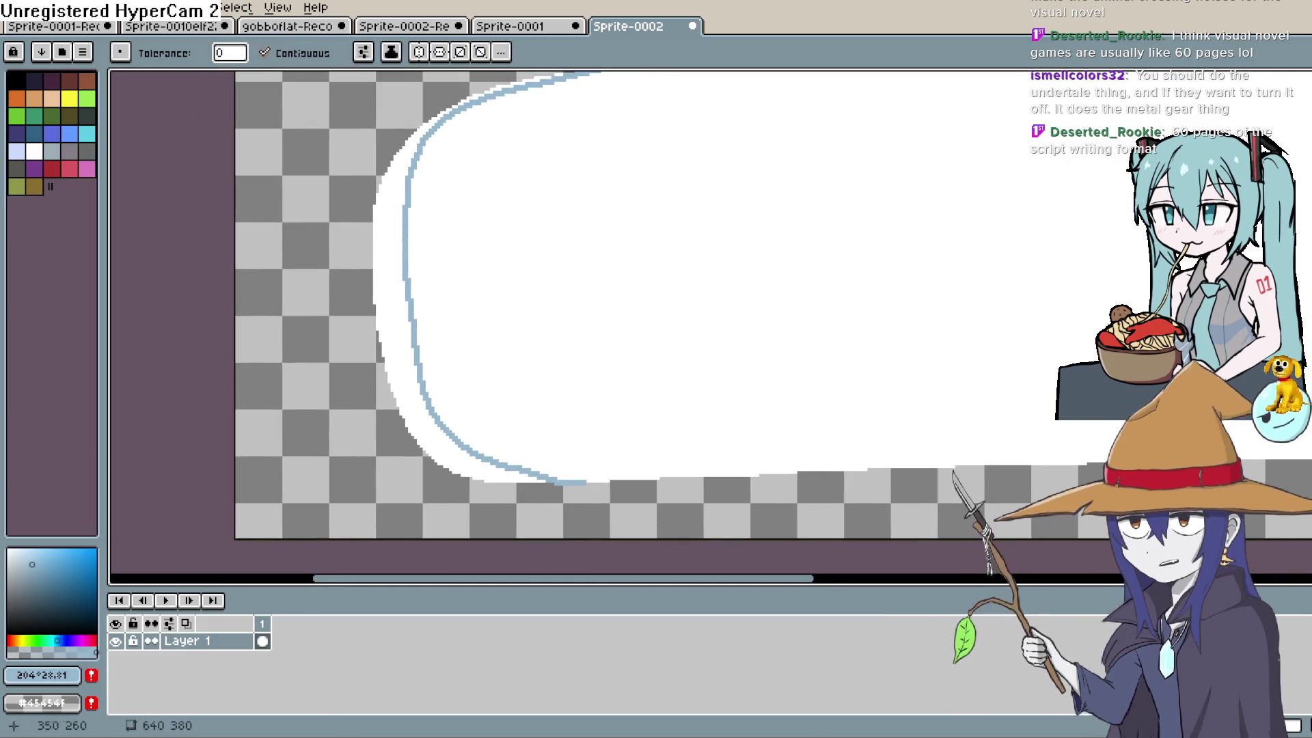
left_click(401, 324)
scroll(556, 322, "up", 3)
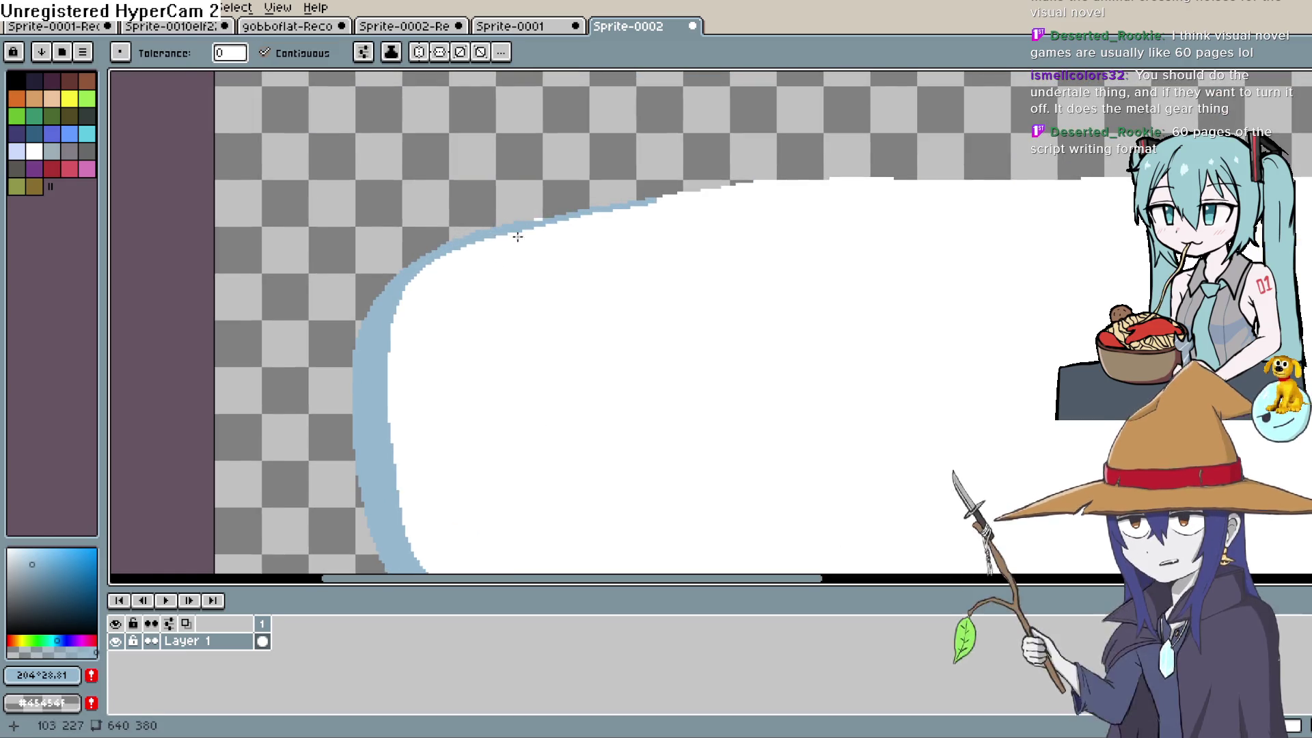
scroll(560, 225, "right", 1)
scroll(536, 213, "down", 4)
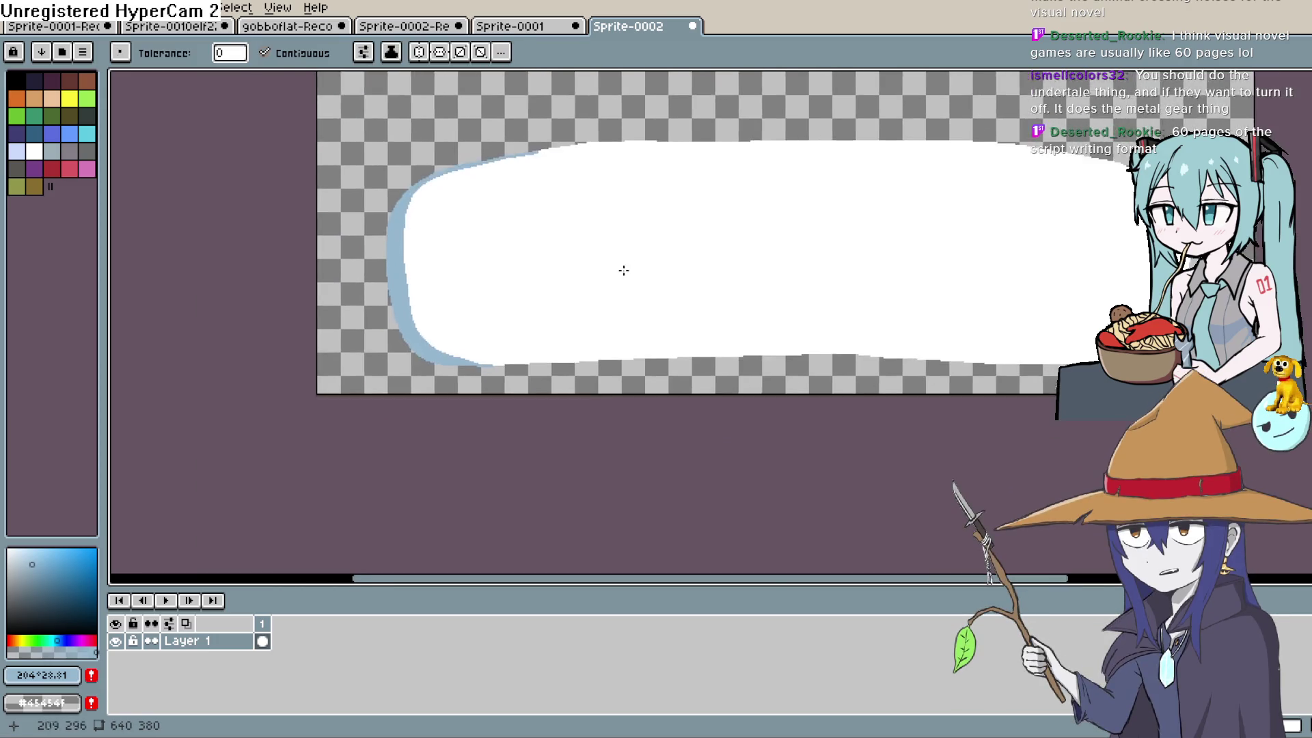
left_click_drag(835, 247, 860, 205)
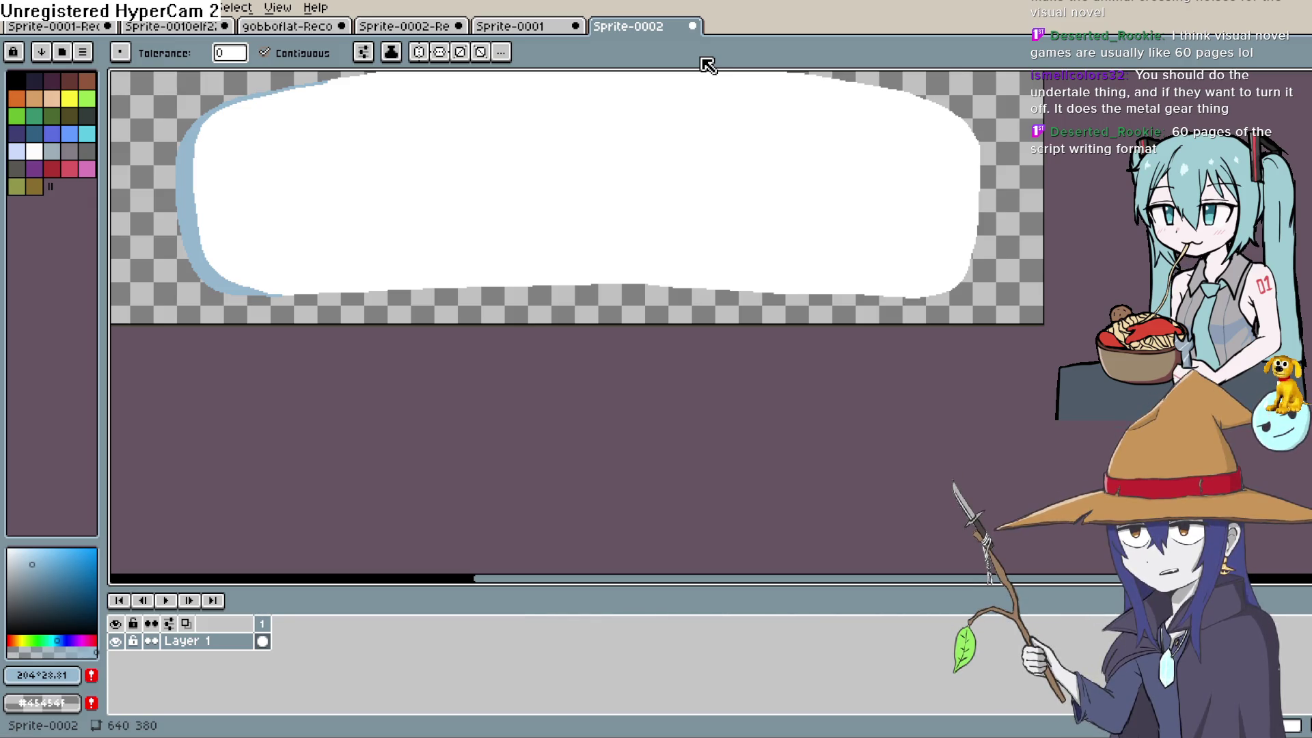
left_click_drag(800, 188, 810, 253)
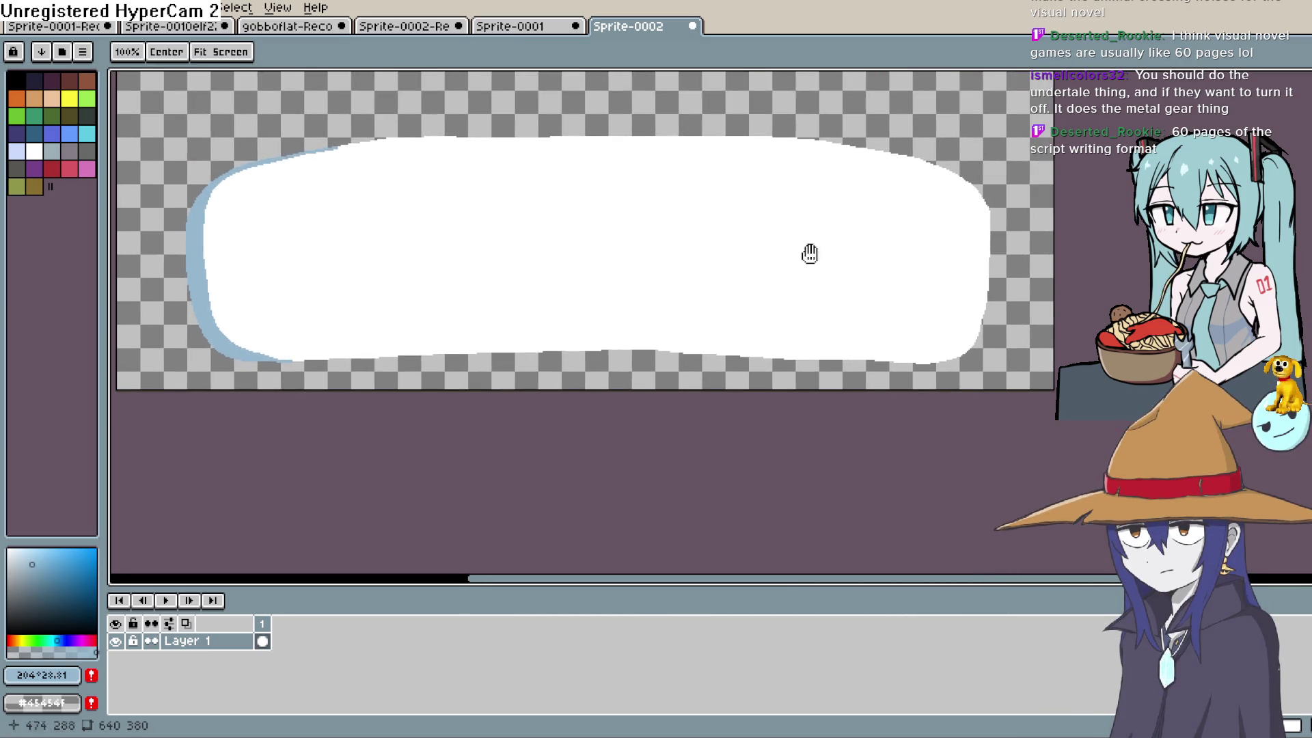
scroll(814, 232, "up", 2)
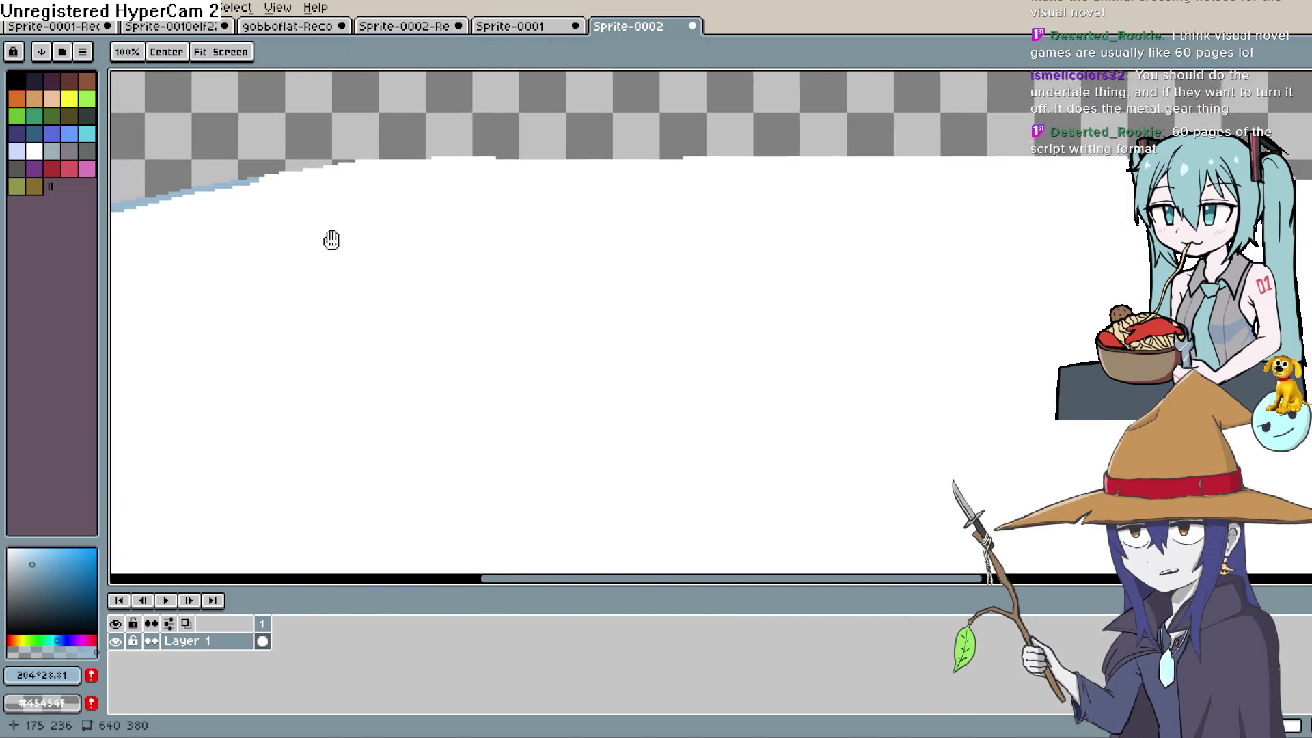
left_click_drag(331, 239, 556, 169)
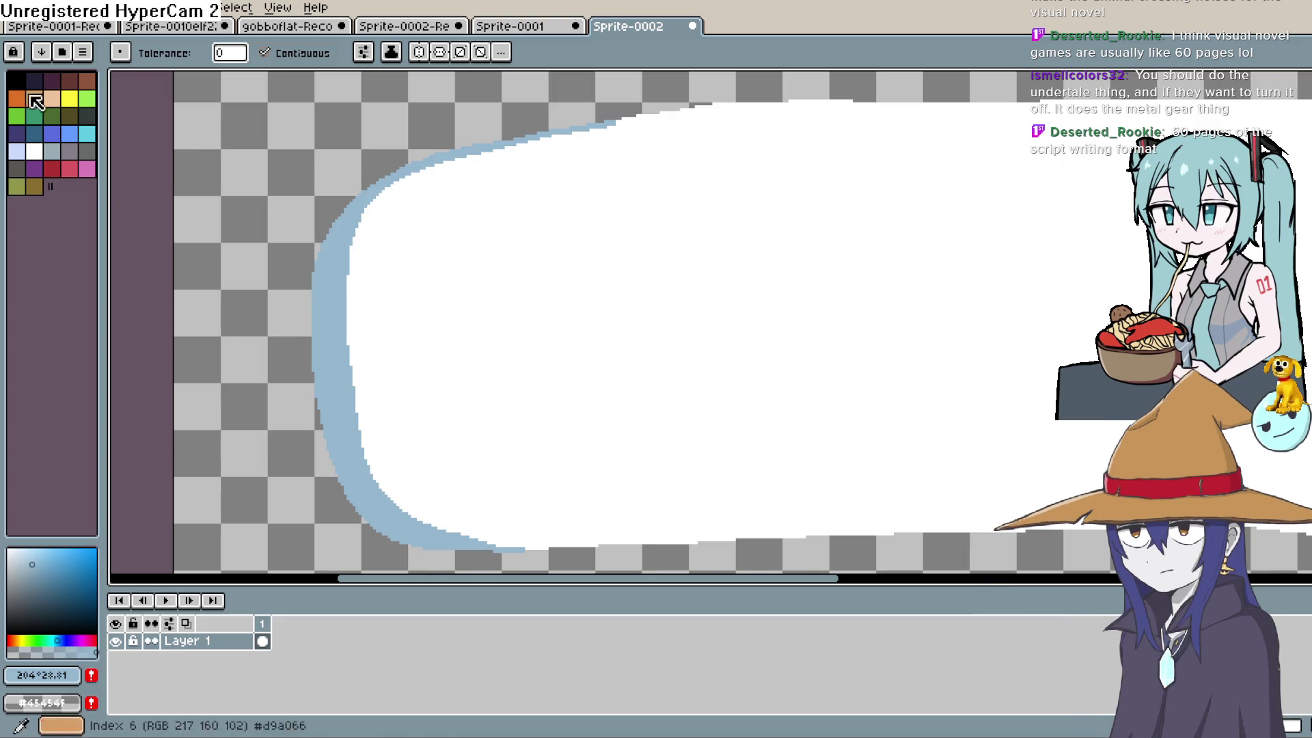
Letter 'Nixie' with the black pencil at the bubble's top-left.
left_click(17, 79)
key("b")
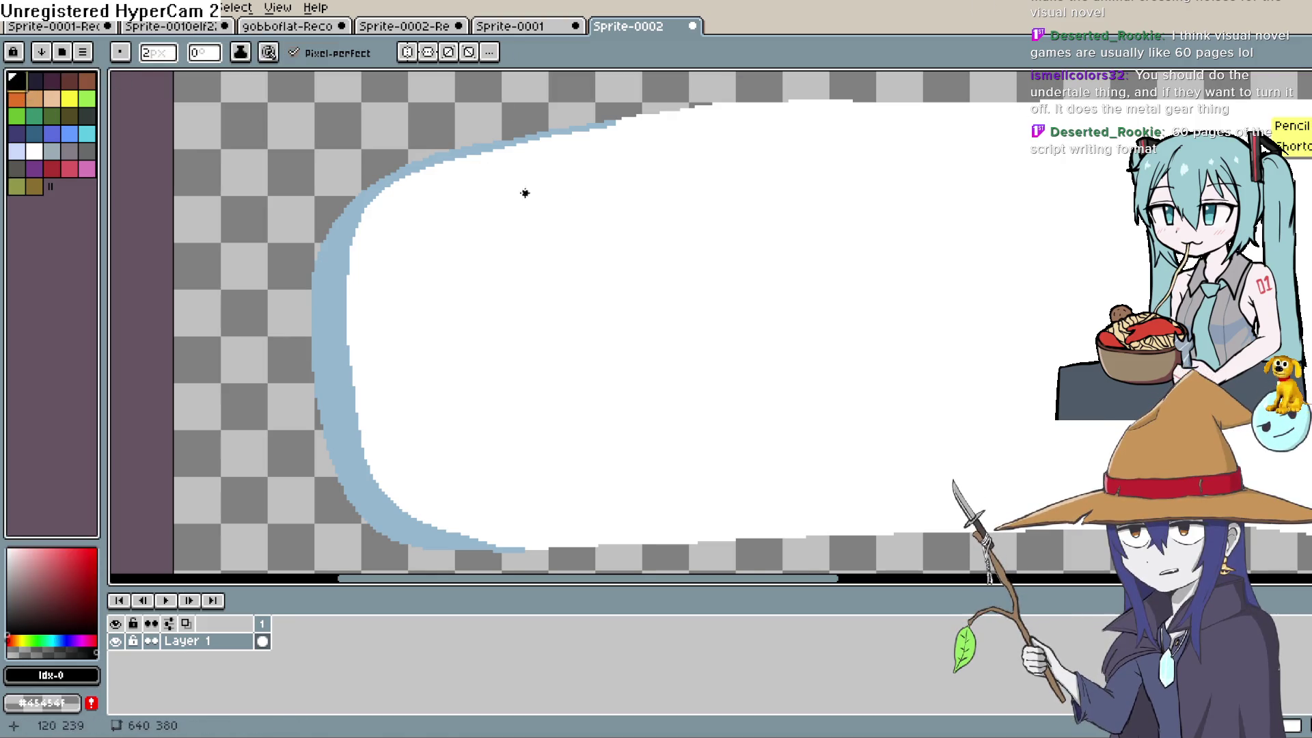
mouse_move(456, 181)
left_mouse_down()
mouse_move(456, 222)
mouse_move(483, 181)
mouse_move(495, 218)
mouse_move(544, 234)
mouse_move(504, 246)
left_mouse_up()
left_click(494, 184)
key("space")
left_click(538, 202)
mouse_move(538, 218)
left_mouse_down()
mouse_move(538, 239)
mouse_move(576, 232)
mouse_move(577, 218)
left_mouse_up()
scroll(706, 259, "down", 3)
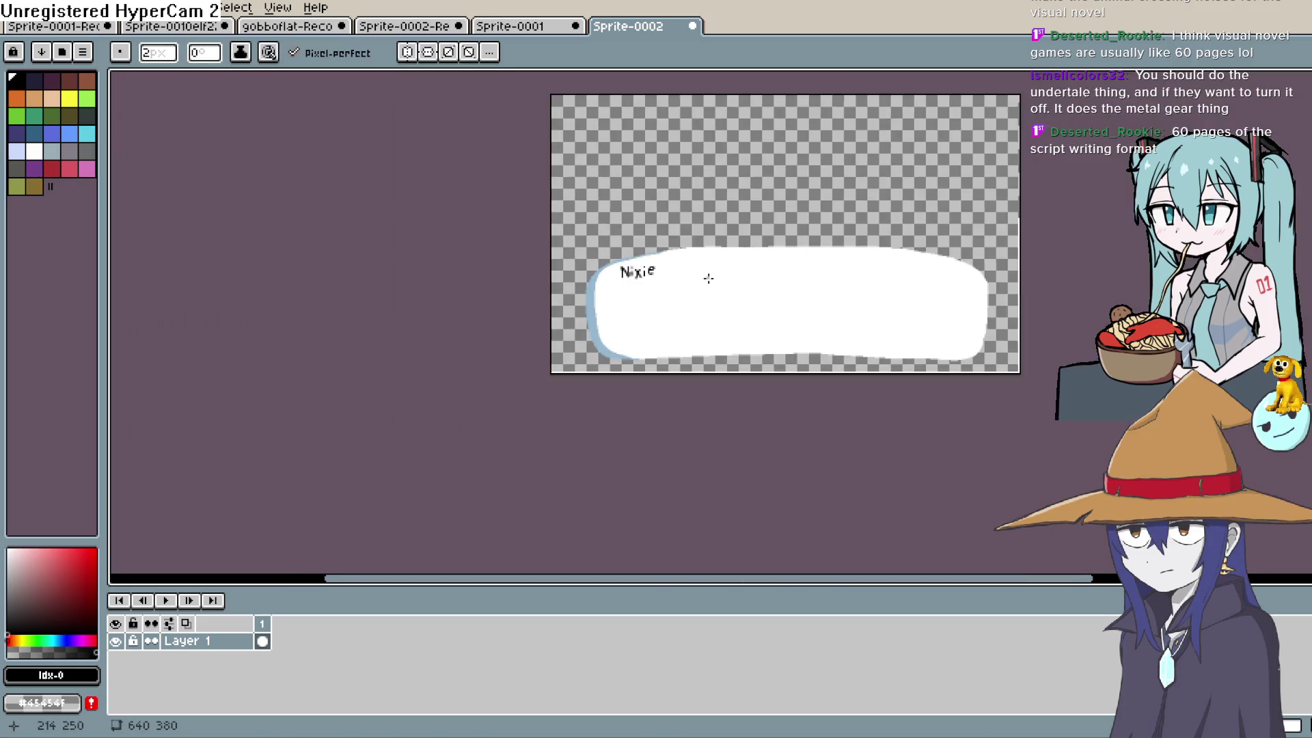
scroll(621, 261, "up", 3)
Sketch trial wavy lines under the name, then undo them.
left_click_drag(639, 256, 641, 146)
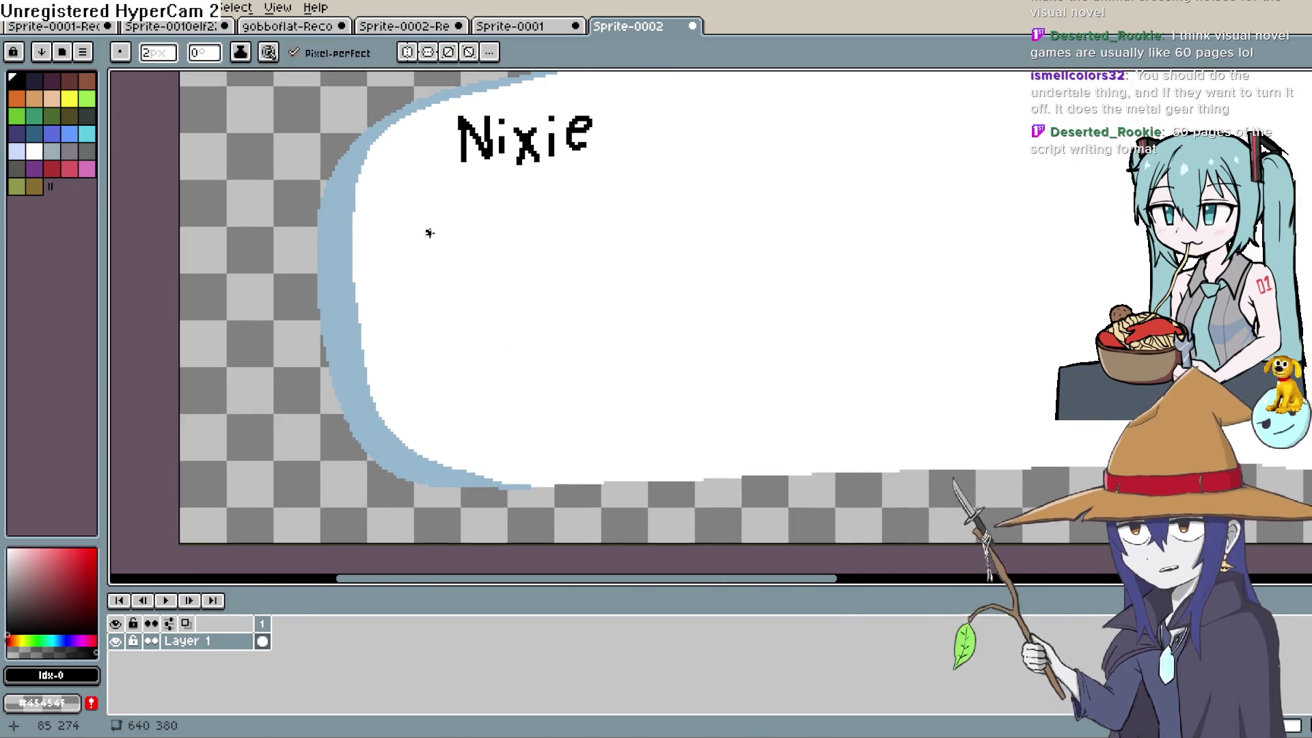
left_click_drag(418, 227, 728, 210)
mouse_move(770, 257)
left_mouse_down()
mouse_move(585, 248)
mouse_move(810, 257)
left_mouse_up()
left_click_drag(858, 255, 966, 257)
left_click_drag(932, 209, 779, 243)
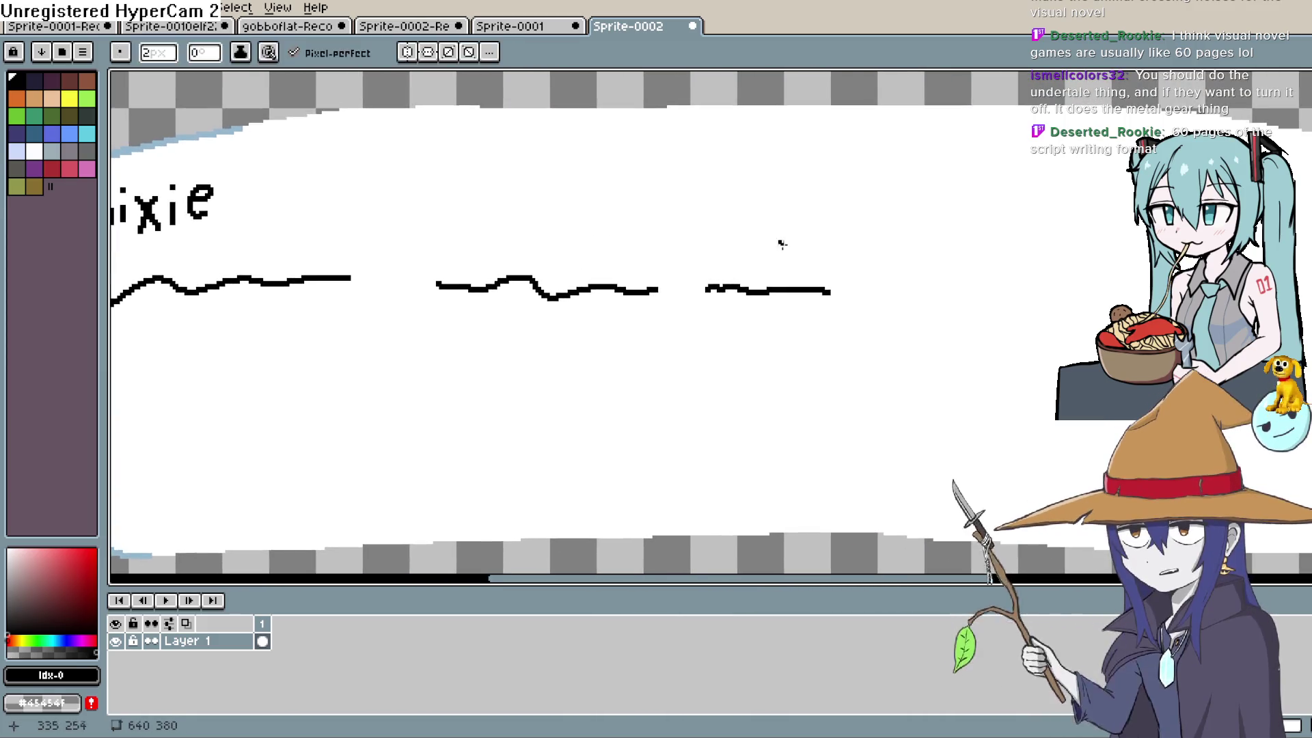
key("ctrl+z")
key("ctrl+z")
key("ctrl+z")
scroll(668, 312, "down", 2)
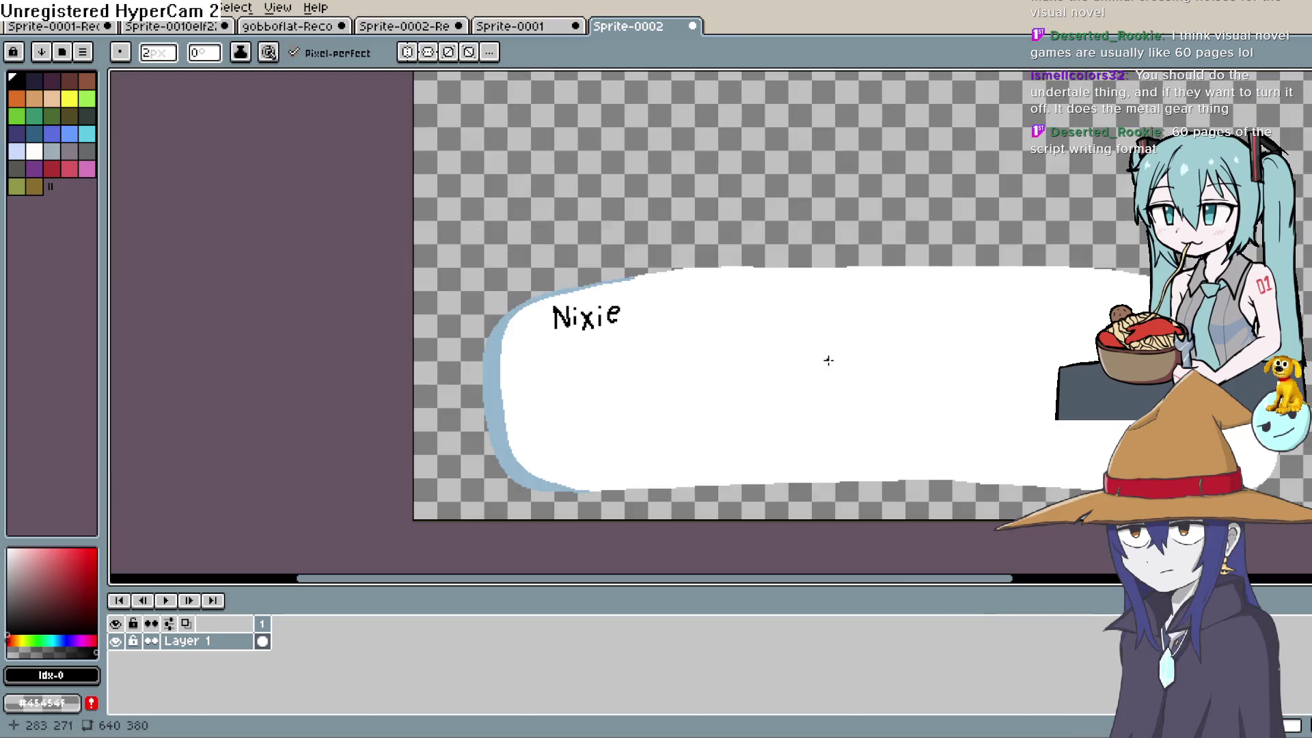
mouse_move(708, 262)
left_mouse_down()
mouse_move(770, 179)
mouse_move(793, 275)
left_mouse_up()
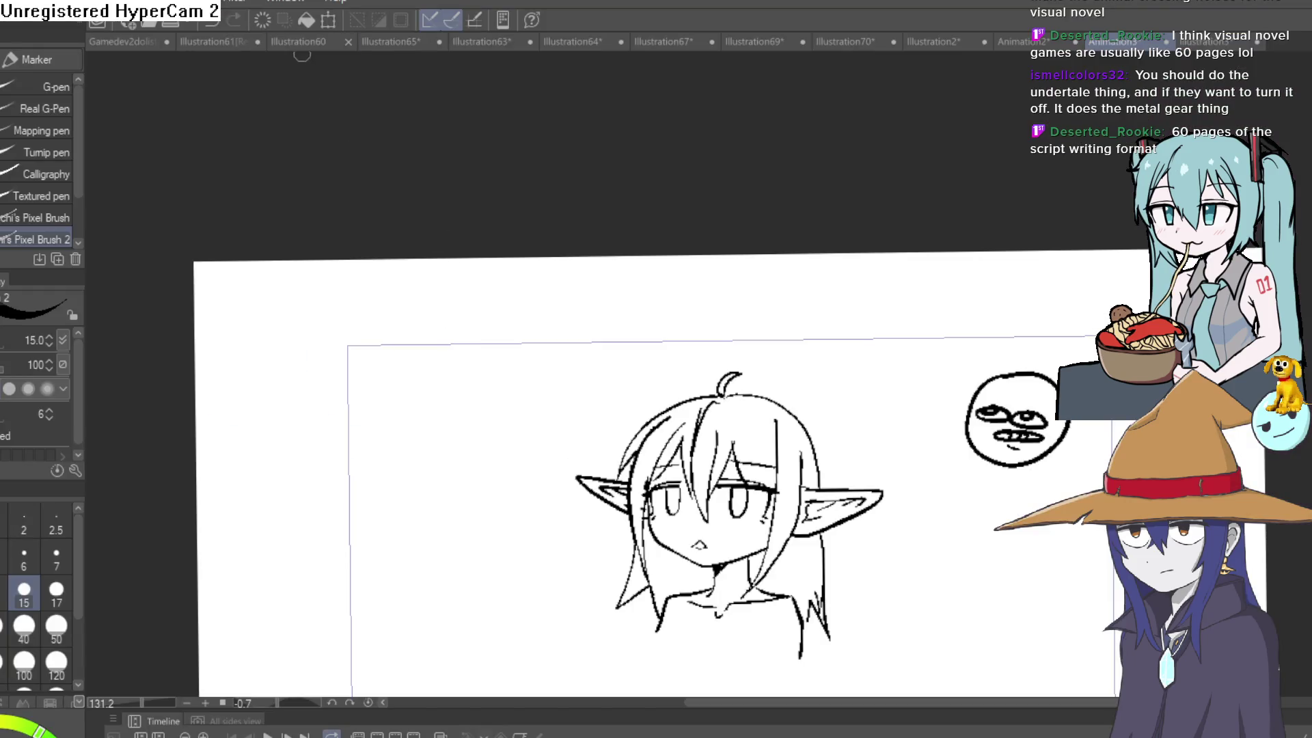
On the Illustration60 canvas, compare the goblin with and without its colouring.
left_click(301, 42)
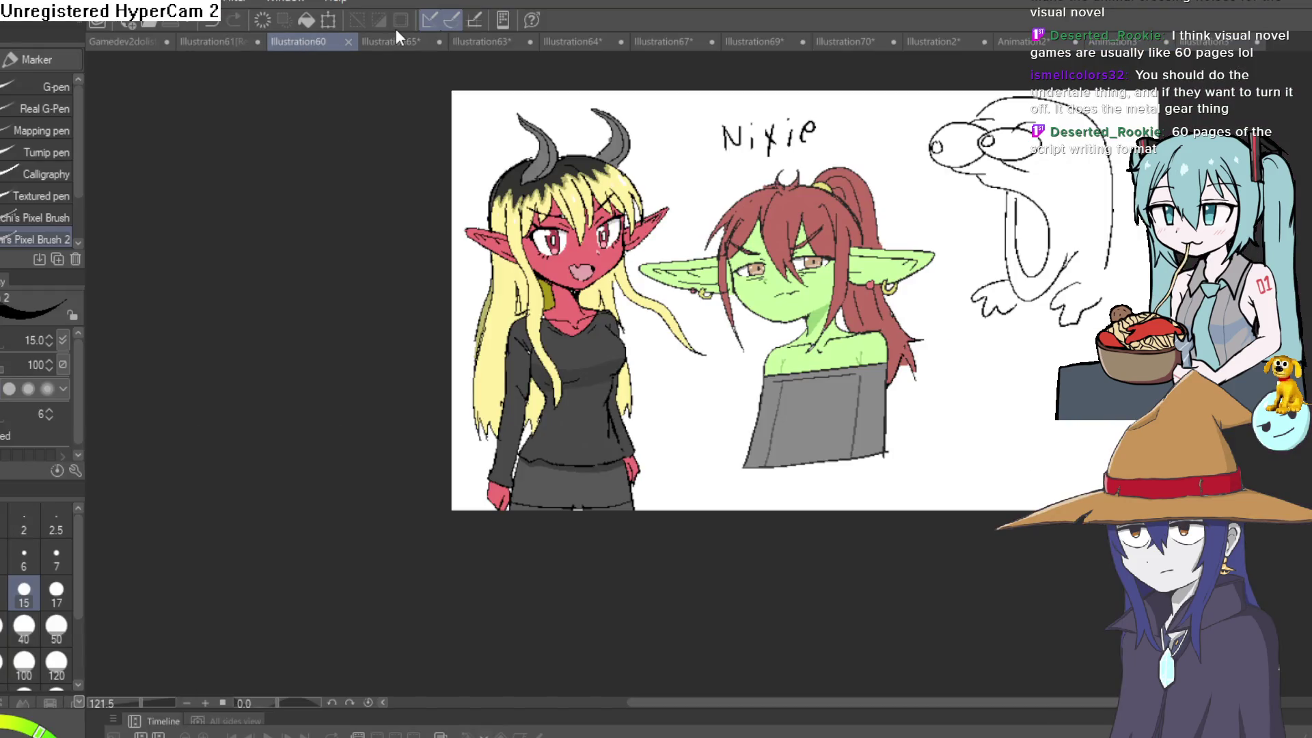
key("m")
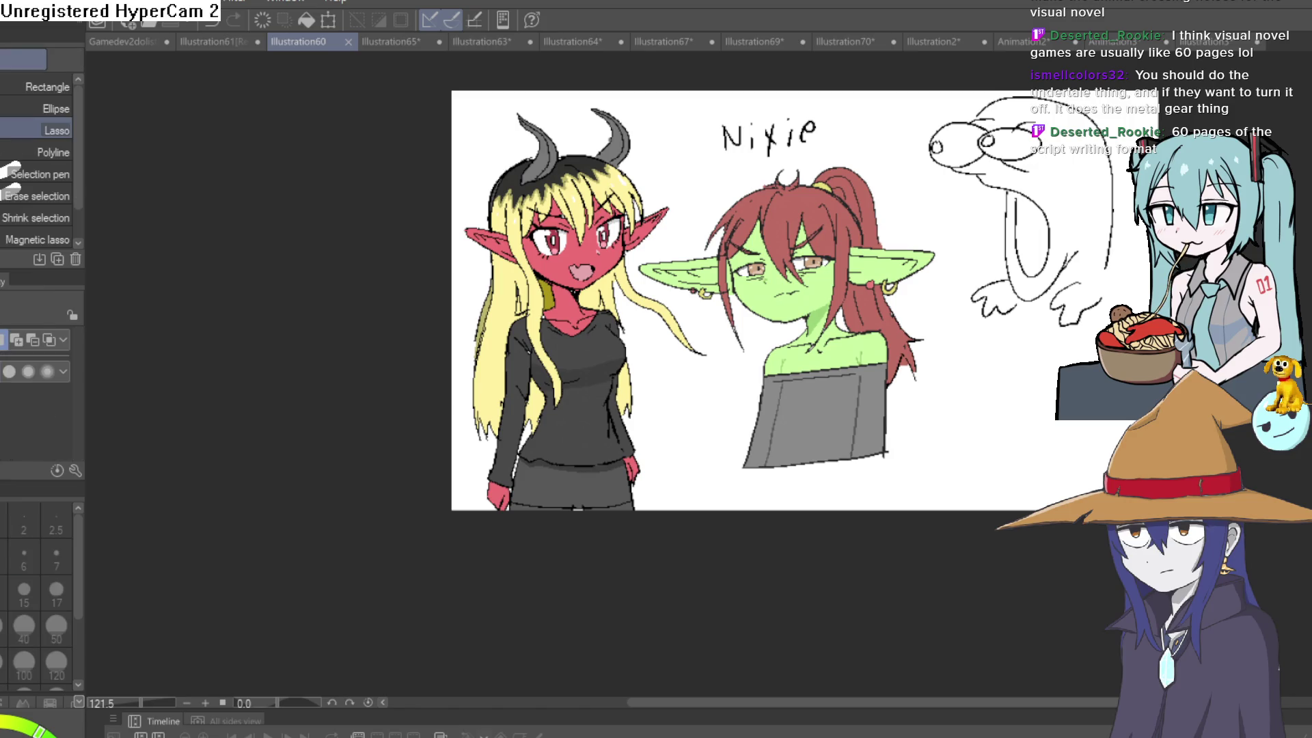
key("Delete")
key("ctrl+z")
key("Delete")
key("ctrl+z")
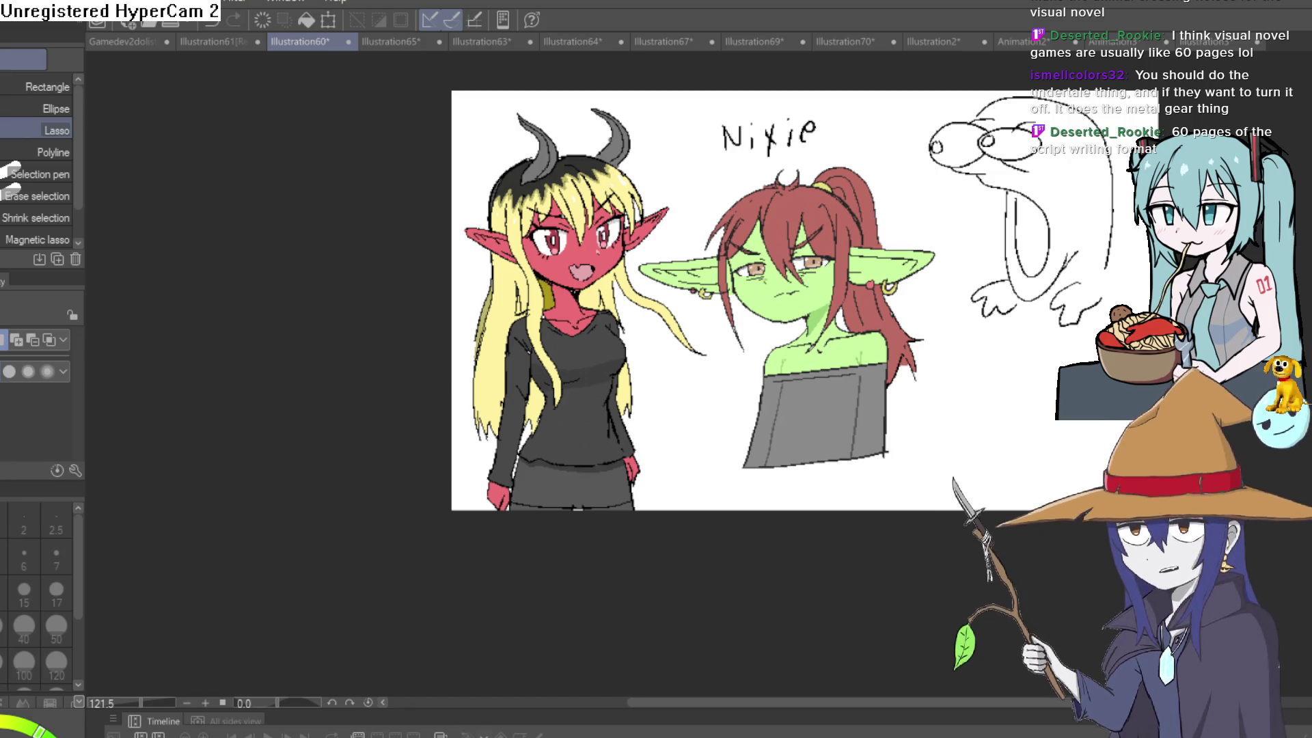
Lasso a loose loop around the goblin bust.
left_click_drag(933, 205, 969, 388)
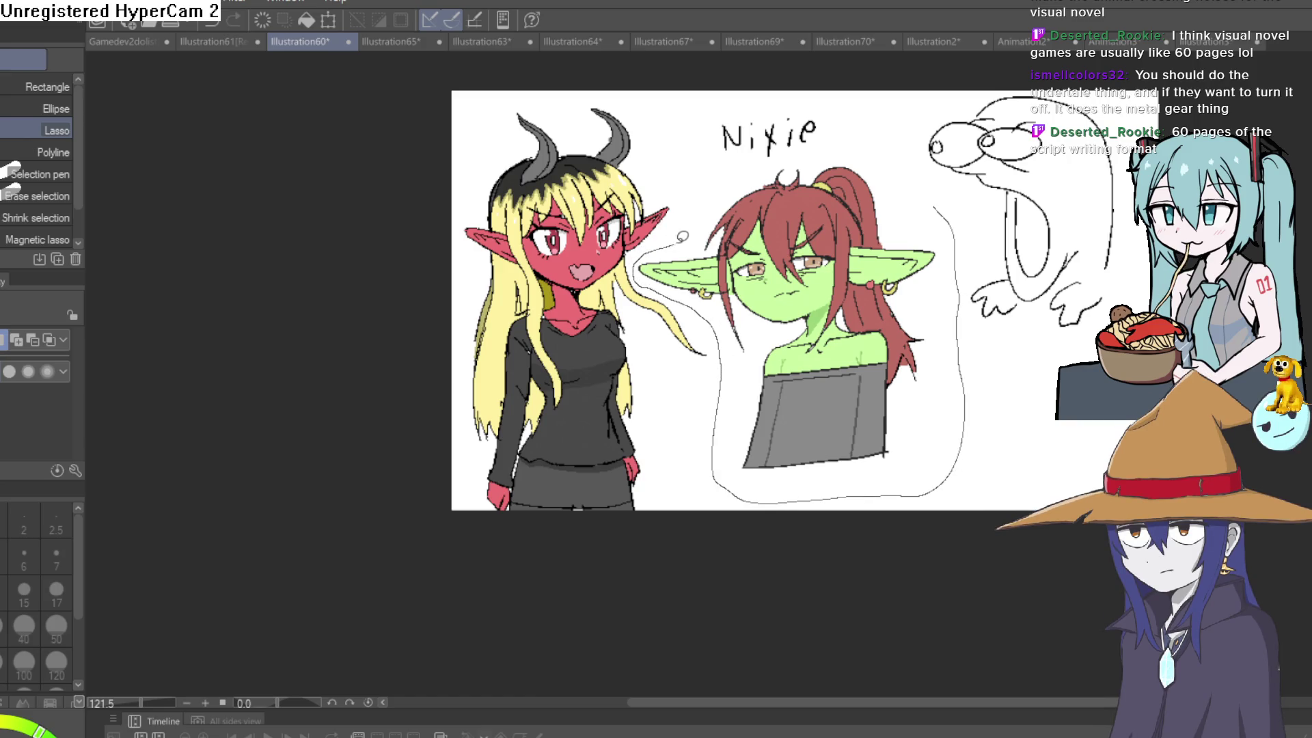
mouse_move(737, 179)
left_mouse_down()
mouse_move(773, 151)
mouse_move(871, 144)
mouse_move(940, 198)
left_mouse_up()
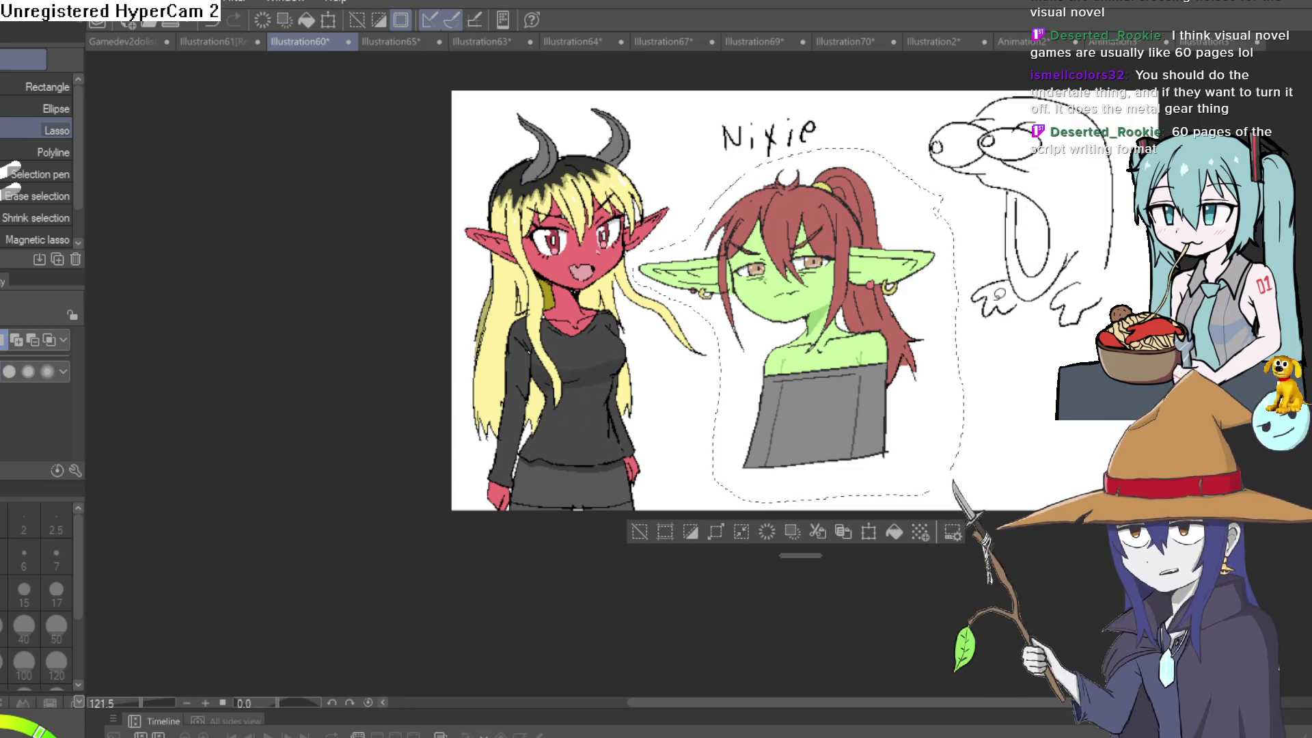
key("alt+Tab")
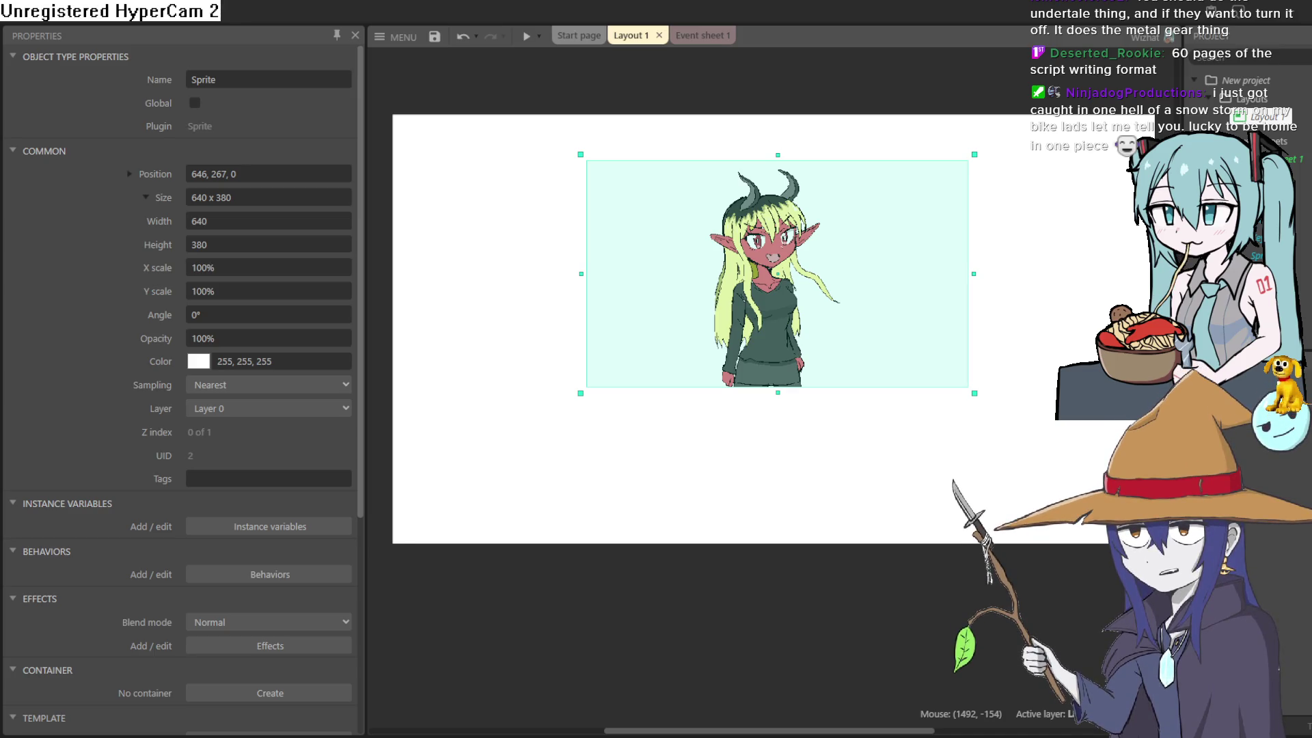
Review the sprite in Construct 3's Layout 1, then return to Sprite-0002 in Aseprite.
key("alt+Tab")
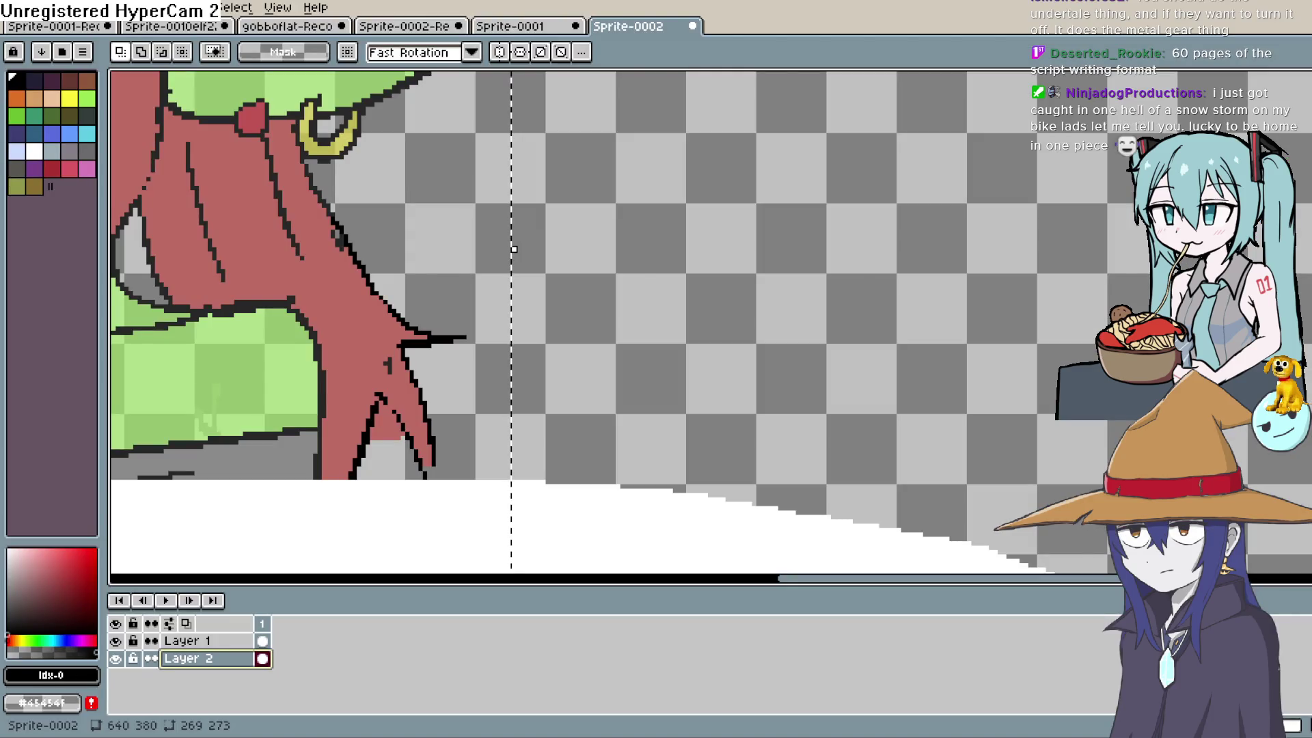
Hide Layer 1 and Layer 2, leaving the canvas blank.
scroll(799, 424, "down", 5)
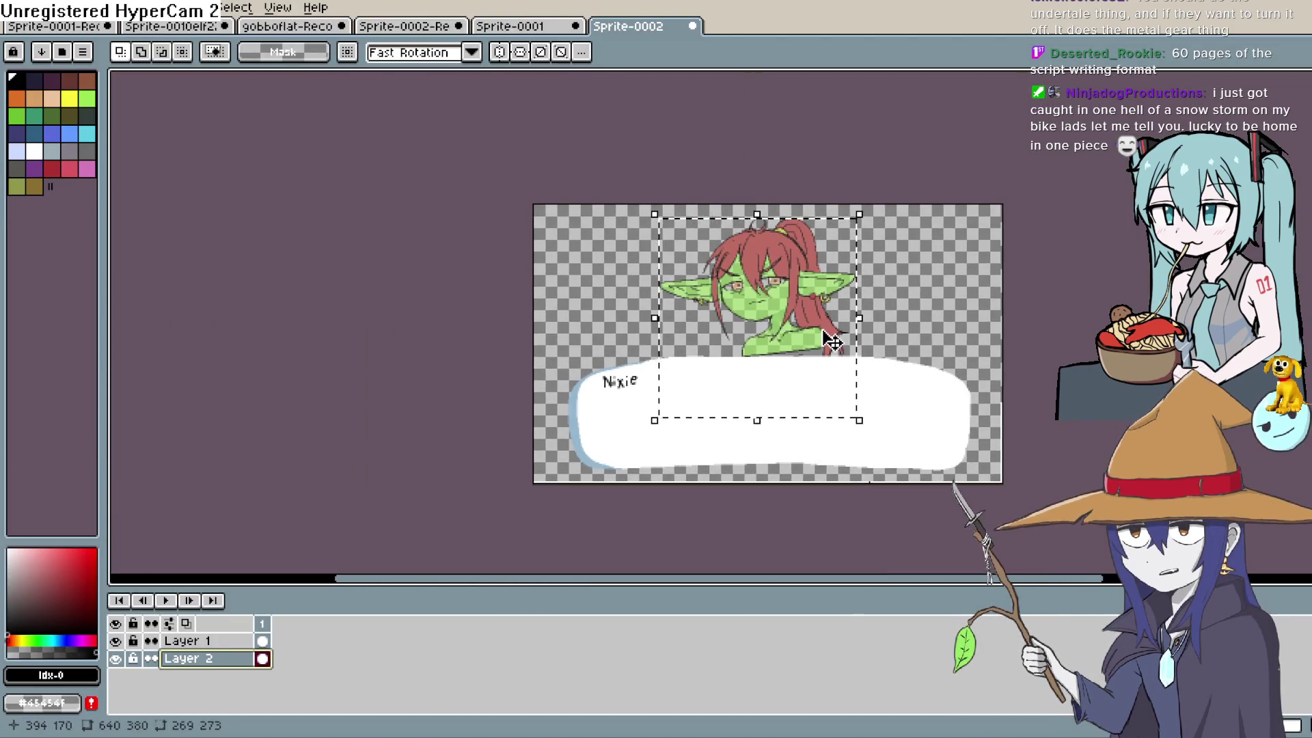
scroll(830, 340, "up", 1)
scroll(830, 341, "down", 1)
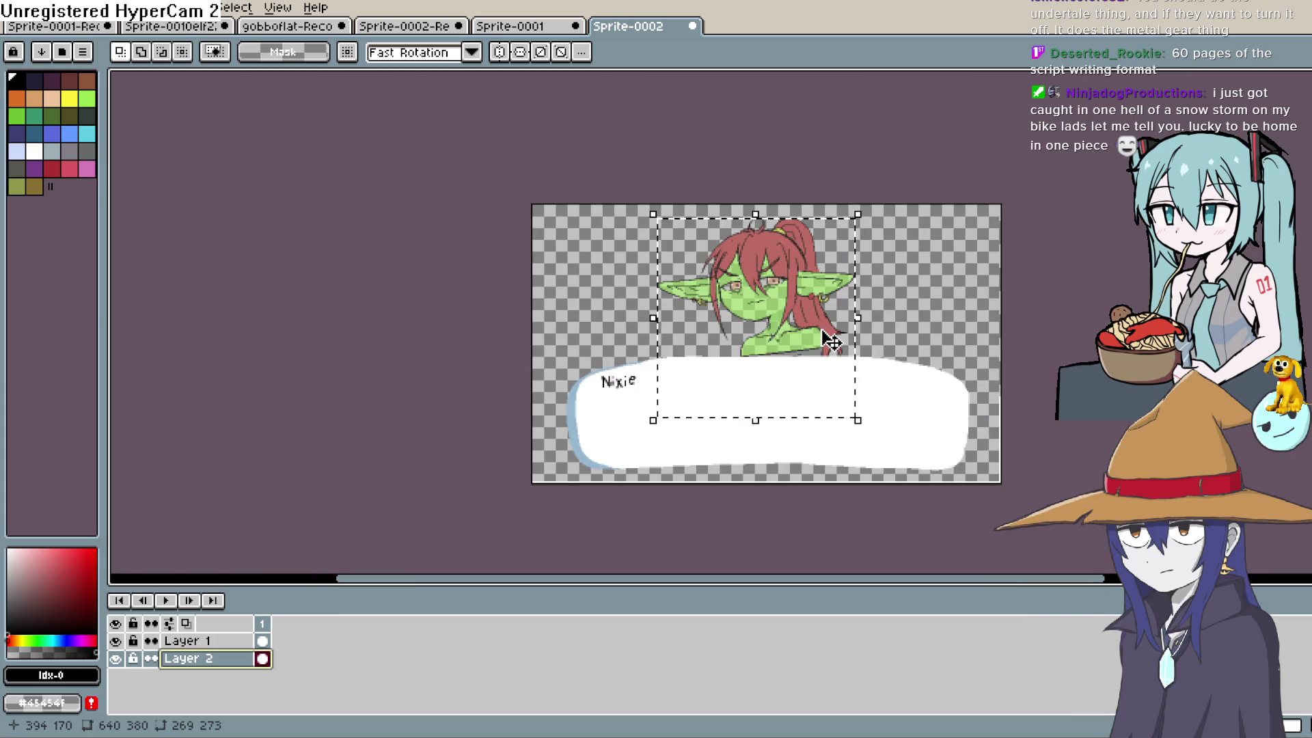
left_click_drag(830, 340, 772, 281)
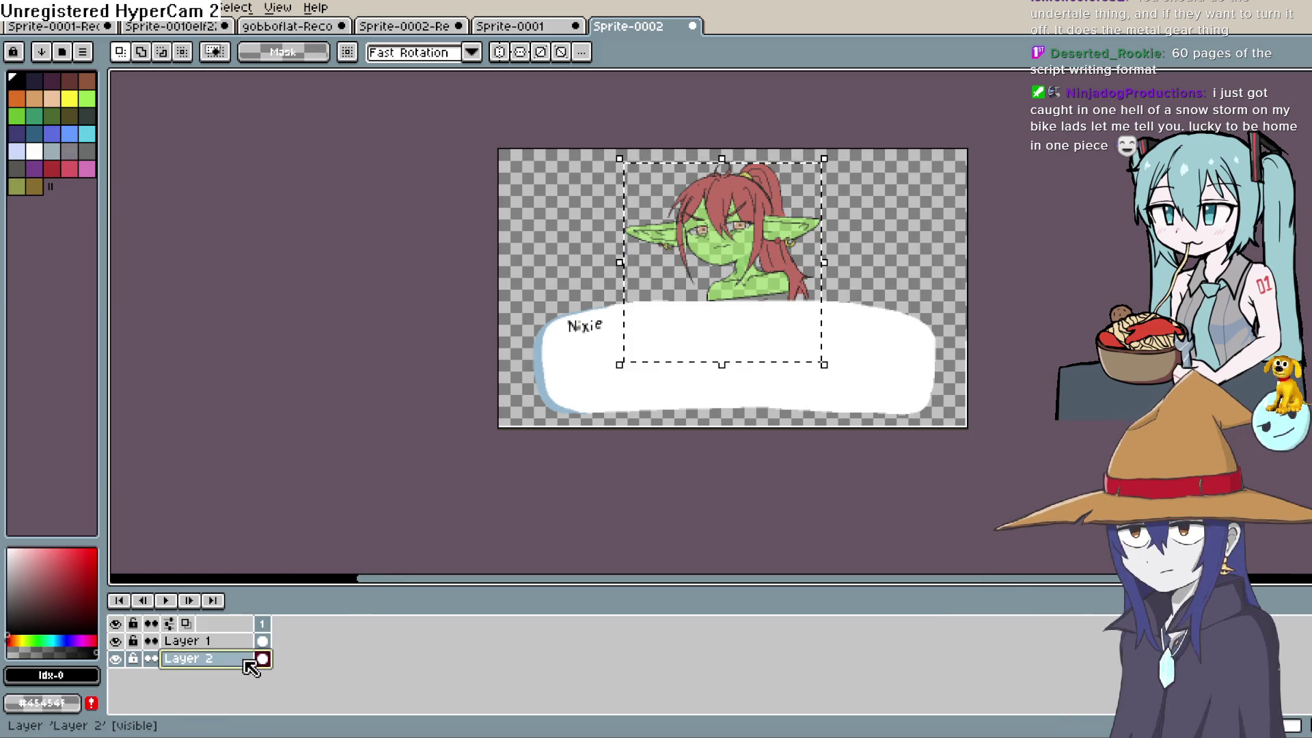
left_click(115, 641)
left_click(115, 658)
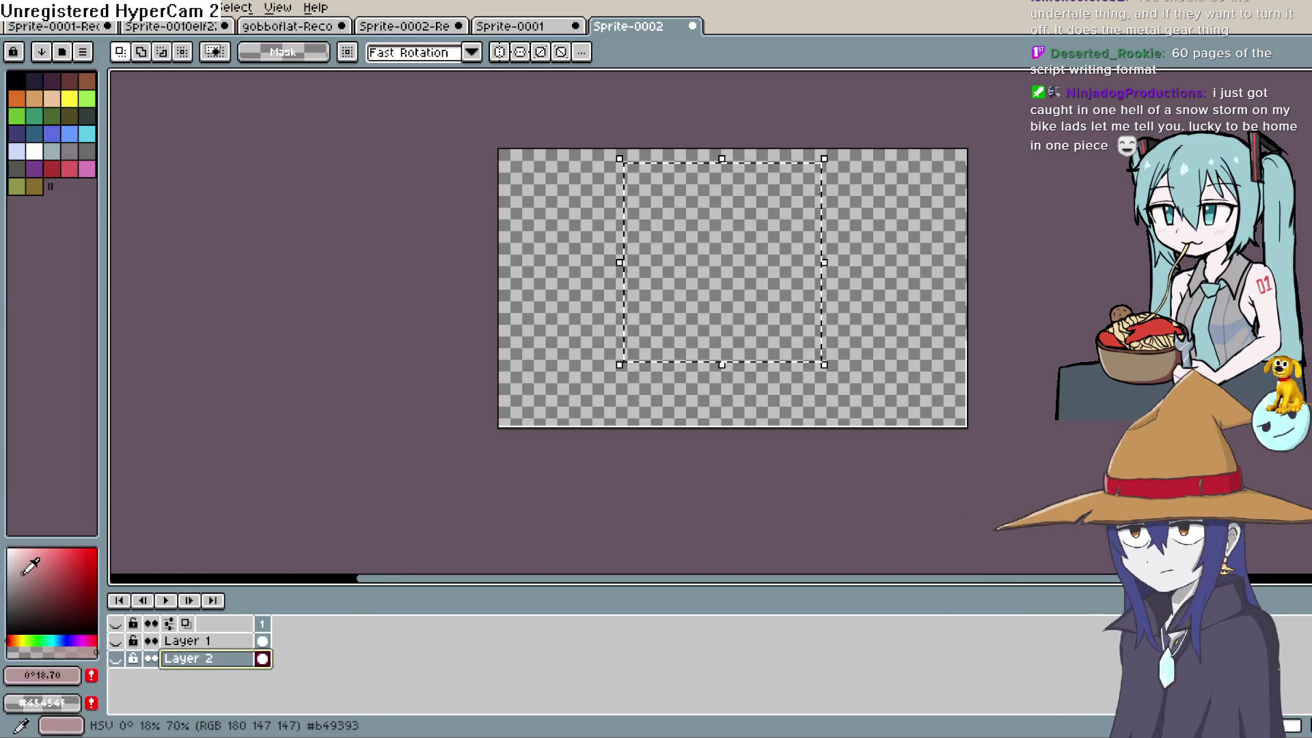
Make white the current colour and add a new empty Layer 3.
left_click_drag(30, 565, 9, 433)
key("g")
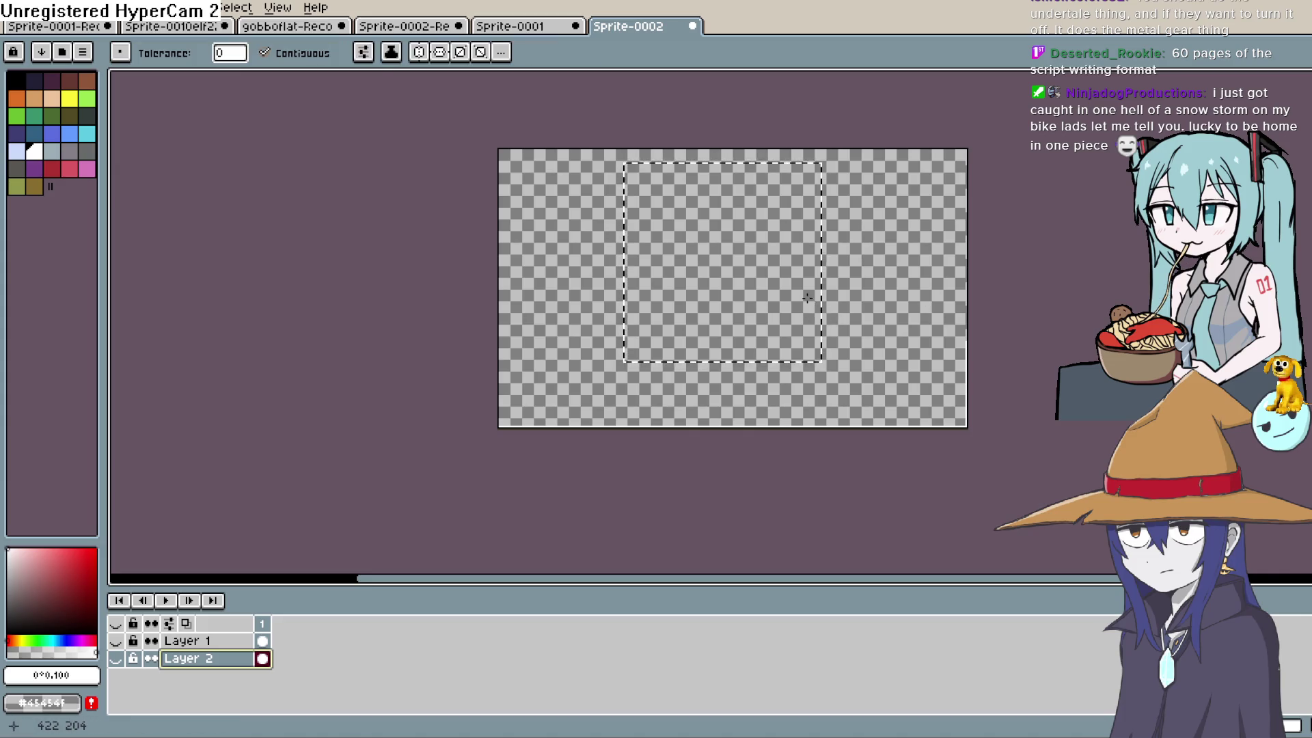
left_click(202, 642)
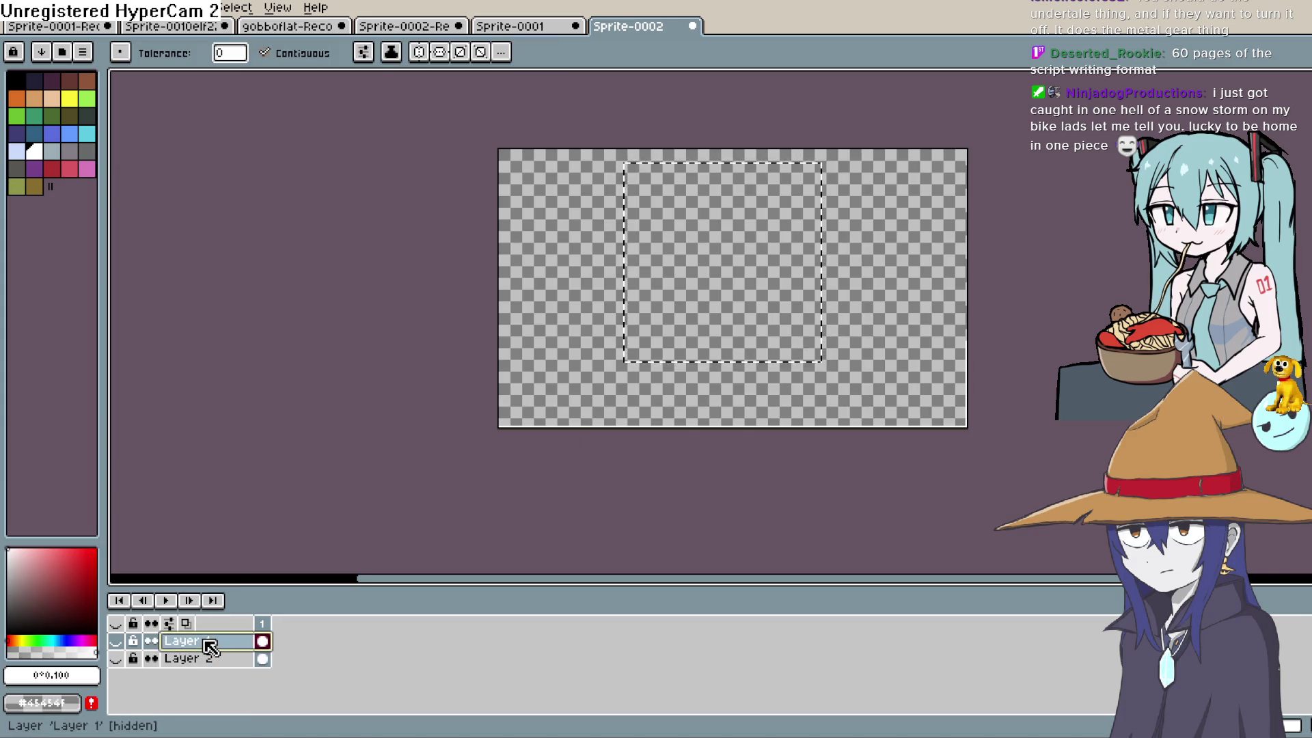
key("shift+n")
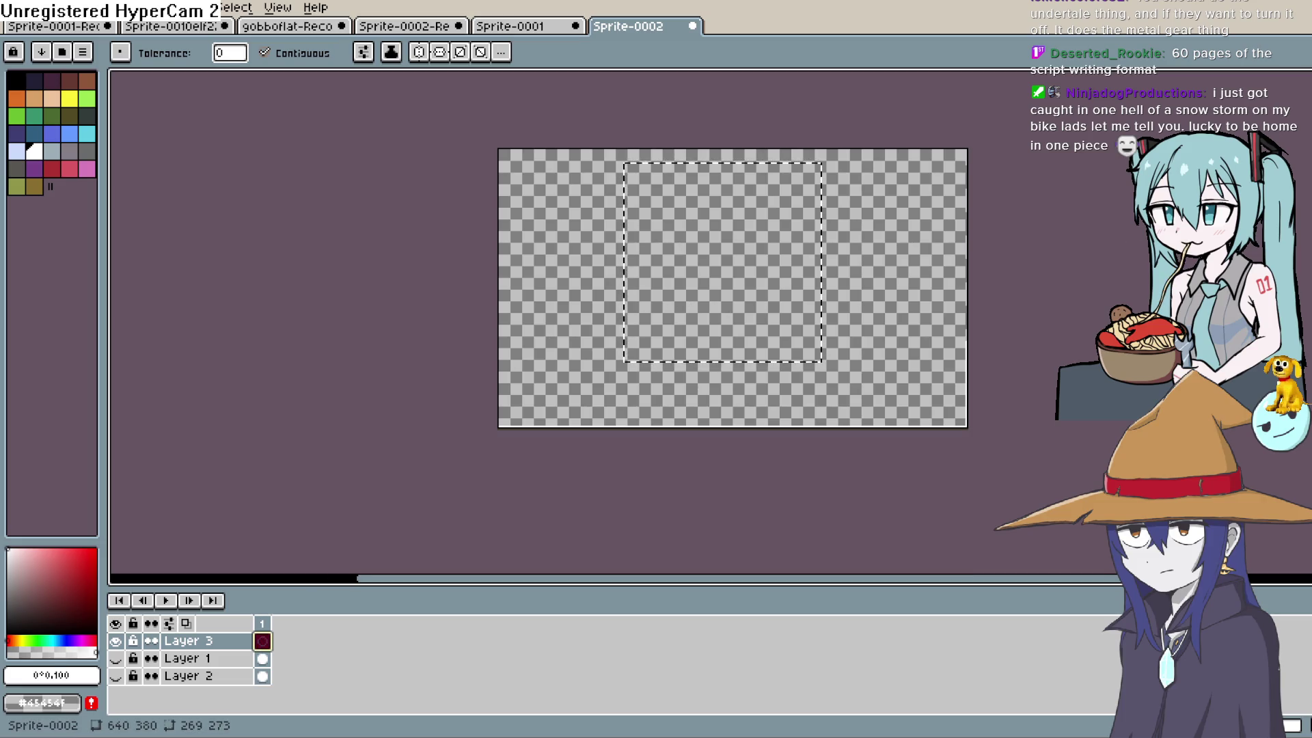
Select the whole canvas and fill Layer 3 with white.
key("m")
key("ctrl+d")
key("ctrl+a")
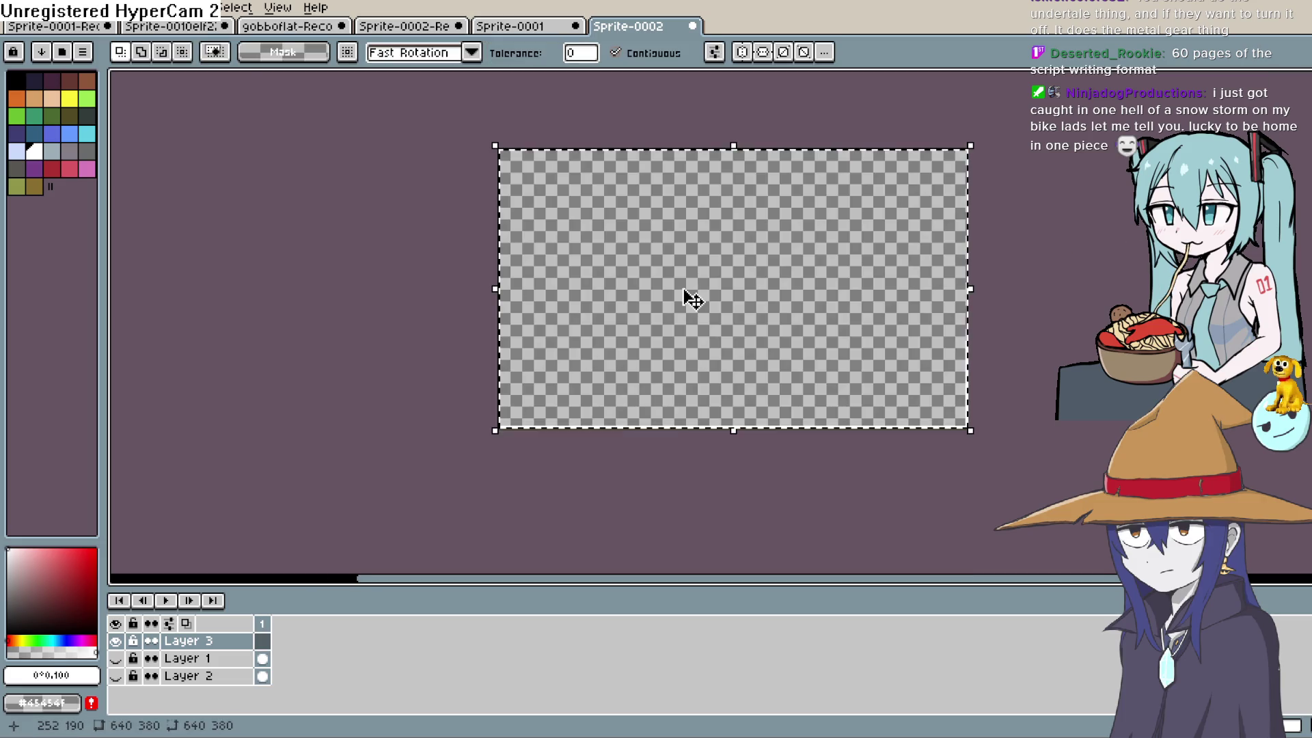
key("g")
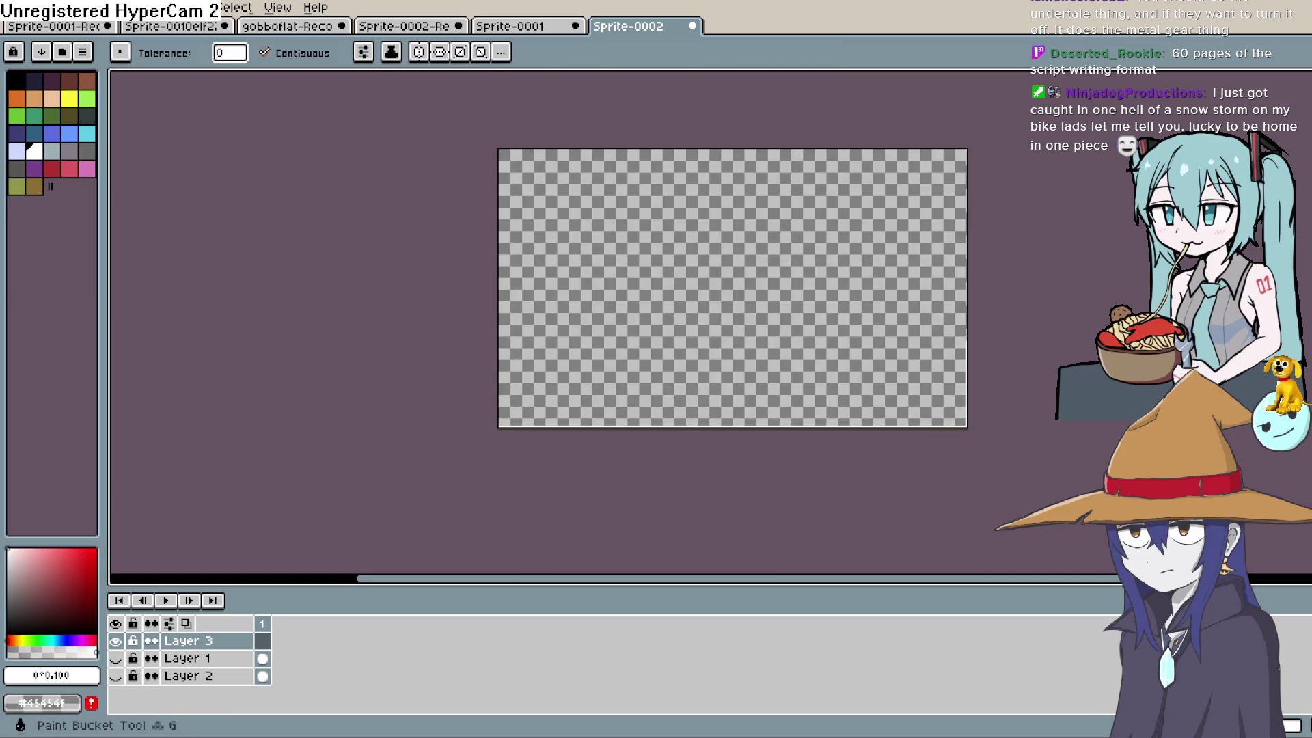
left_click(738, 295)
Move white Layer 3 to the bottom and toggle layer visibility to compare.
mouse_move(205, 641)
left_mouse_down()
mouse_move(220, 694)
mouse_move(198, 690)
mouse_move(208, 638)
mouse_move(205, 688)
left_mouse_up()
left_click_drag(121, 660, 119, 644)
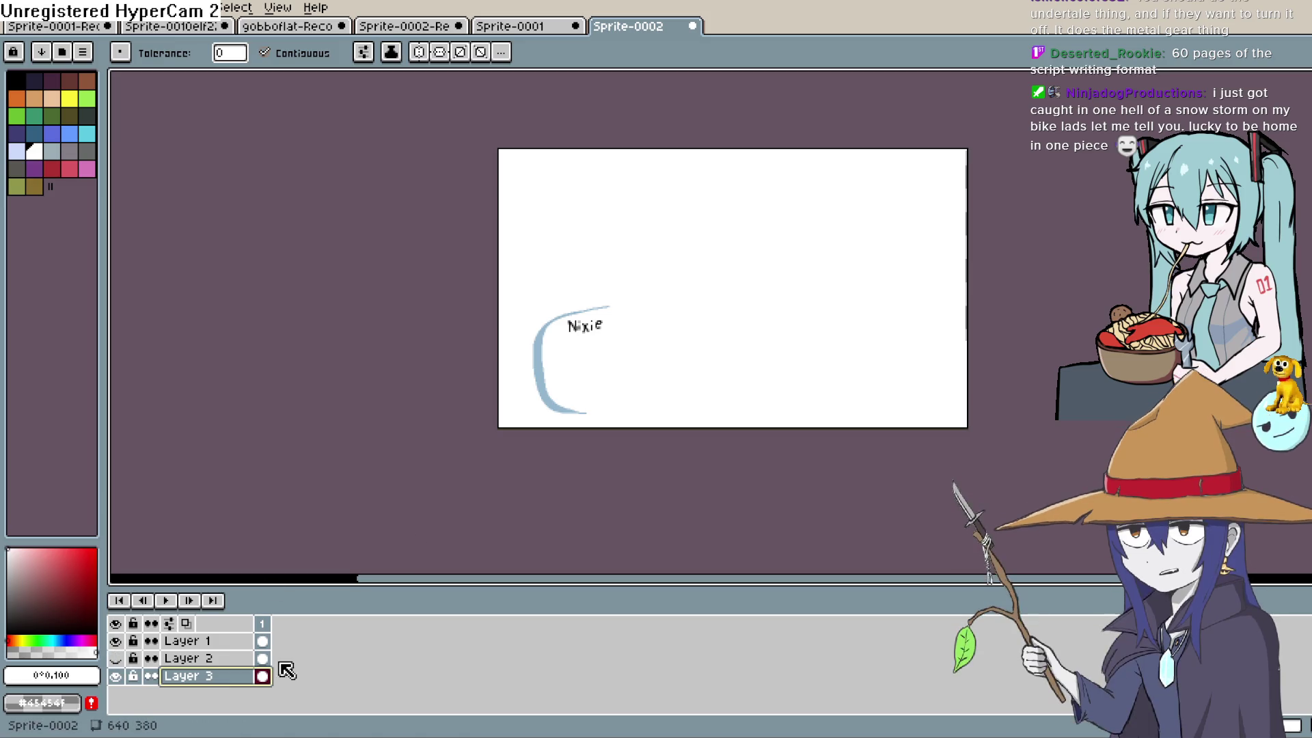
left_click(200, 658)
left_click(192, 680)
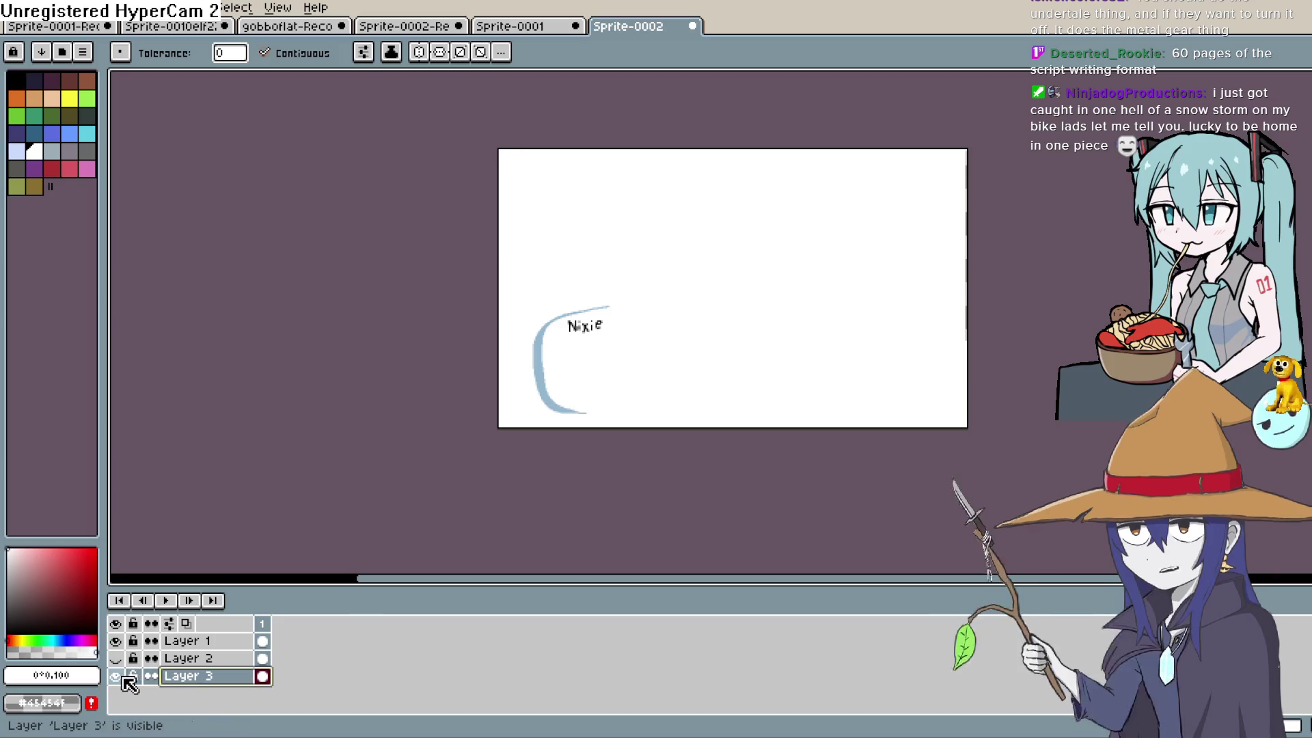
left_click(123, 677)
left_click(123, 677)
left_click(123, 677)
left_click(123, 677)
left_click(123, 677)
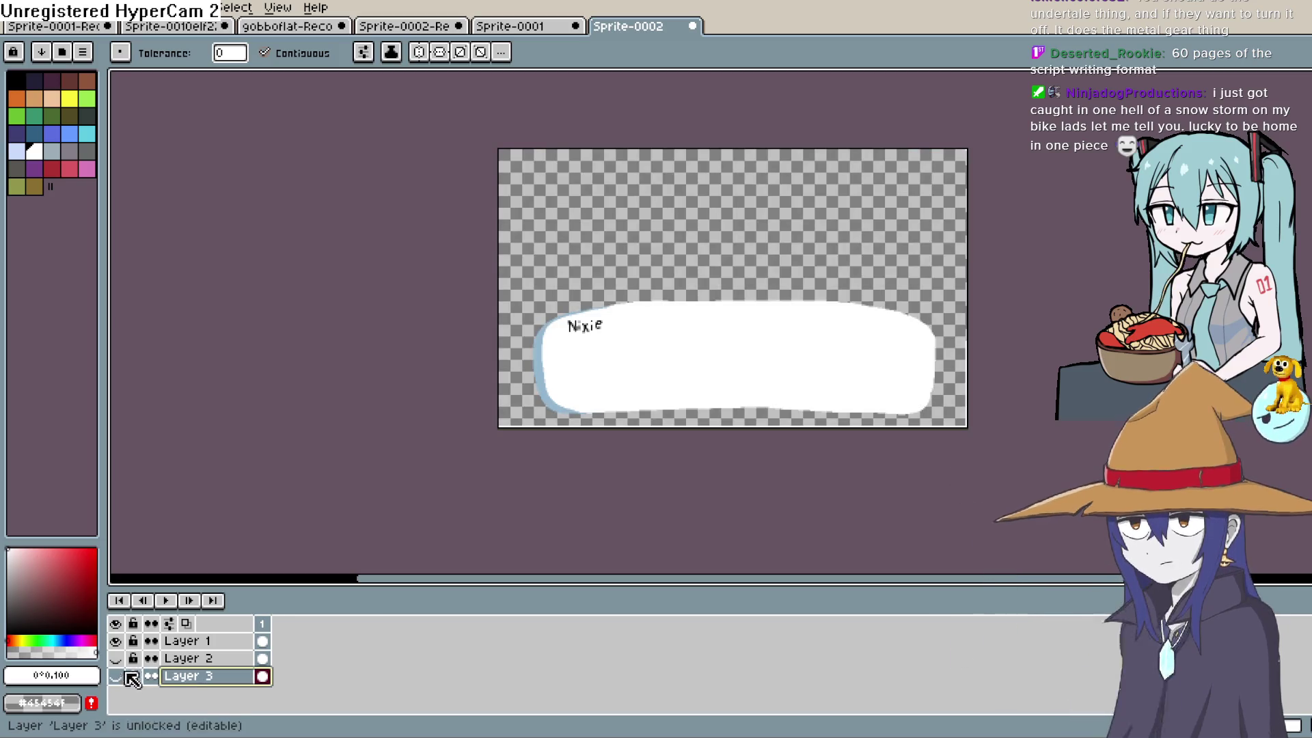
left_click(119, 642)
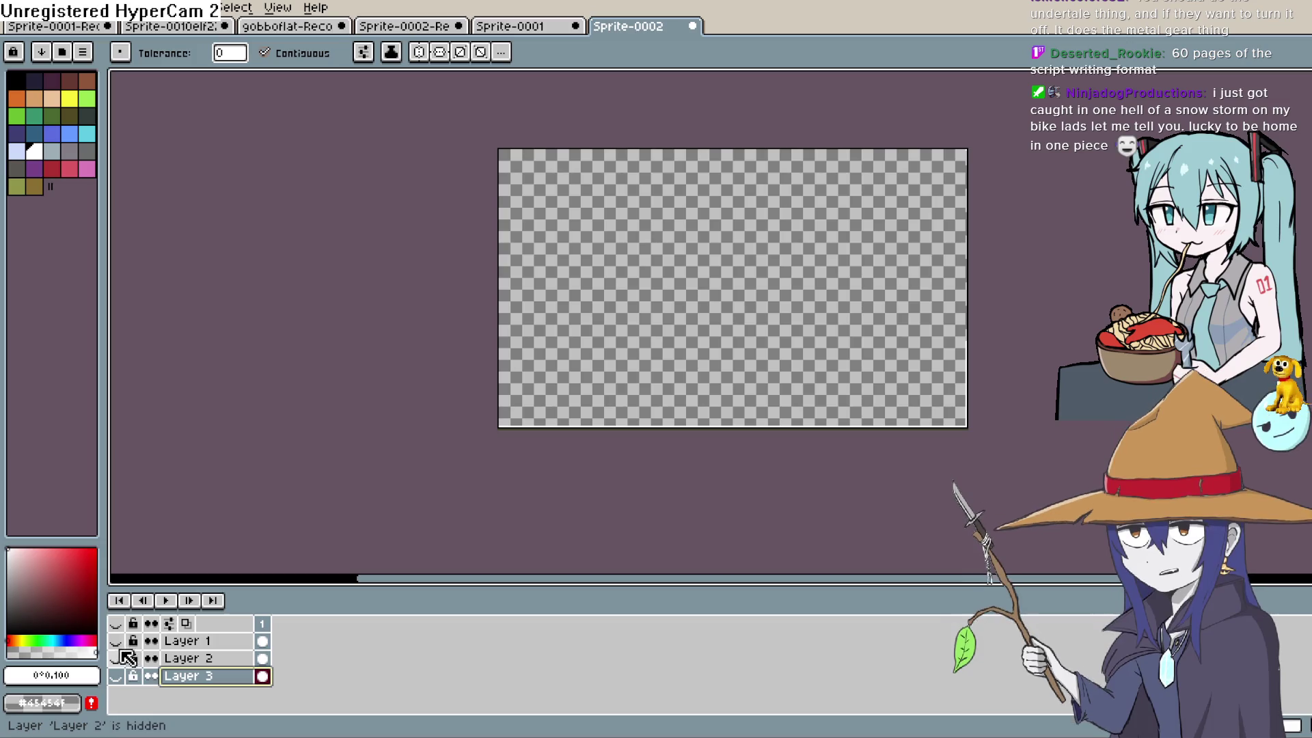
left_click(116, 640)
Undo back past the white fill, removing Layer 3.
left_click_drag(198, 675, 198, 635)
key("v")
key("ctrl+z")
key("ctrl+z")
key("ctrl+z")
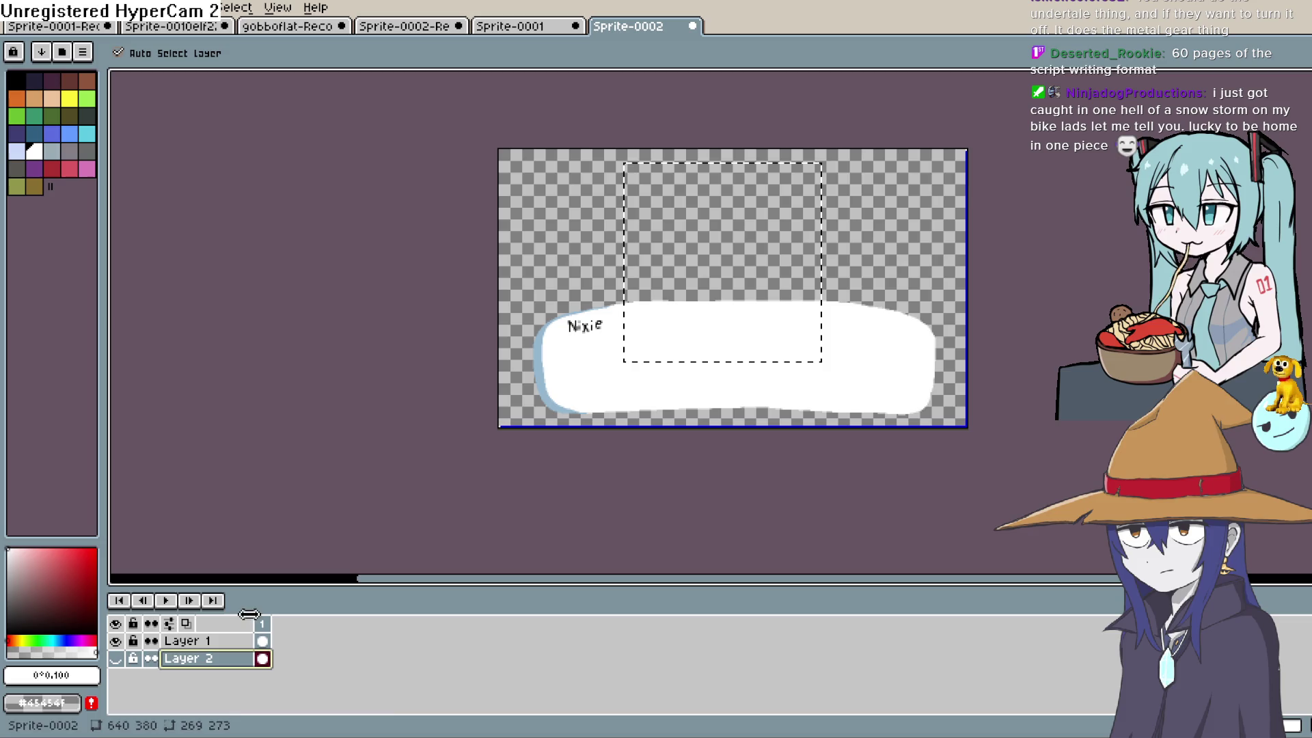
Show Layer 2 and add a new Layer 3 above it.
left_click(116, 659)
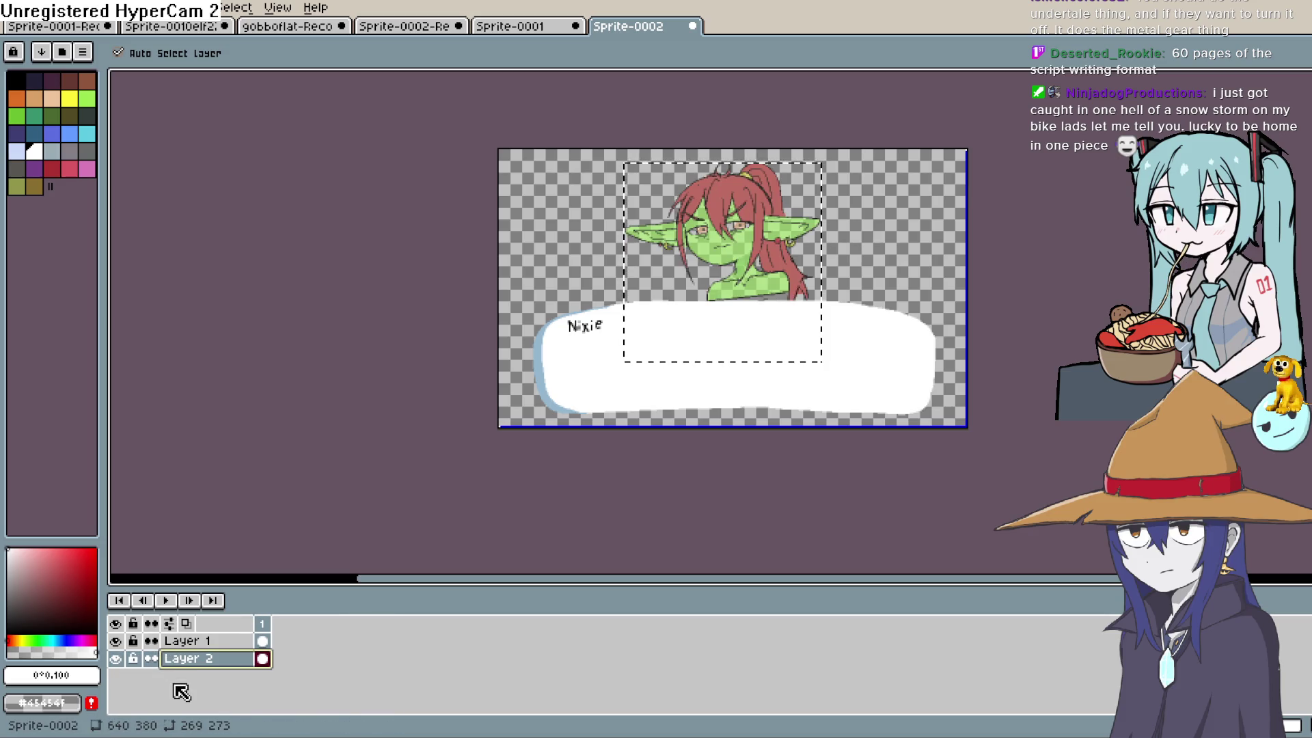
right_click(203, 660)
mouse_move(266, 623)
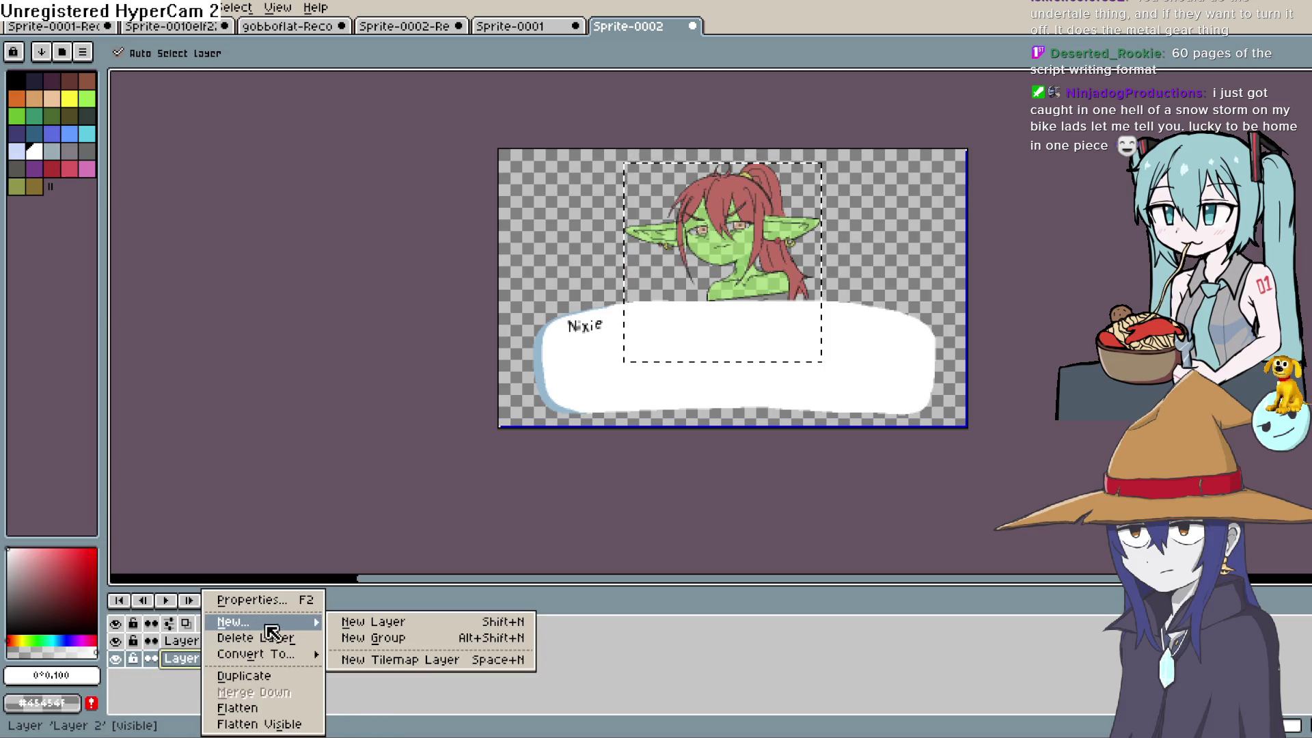
left_click(373, 623)
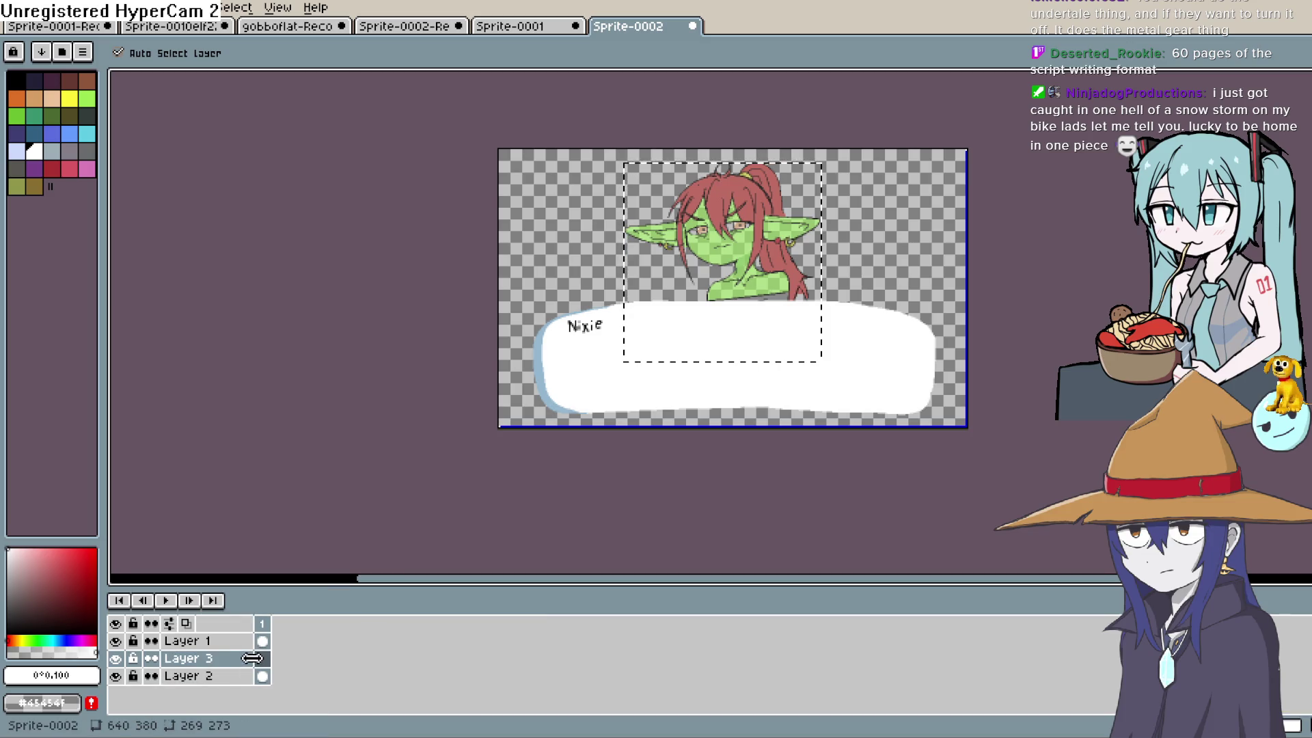
Hide the goblin's Layer 2 and set the current colour to white.
left_click(116, 676)
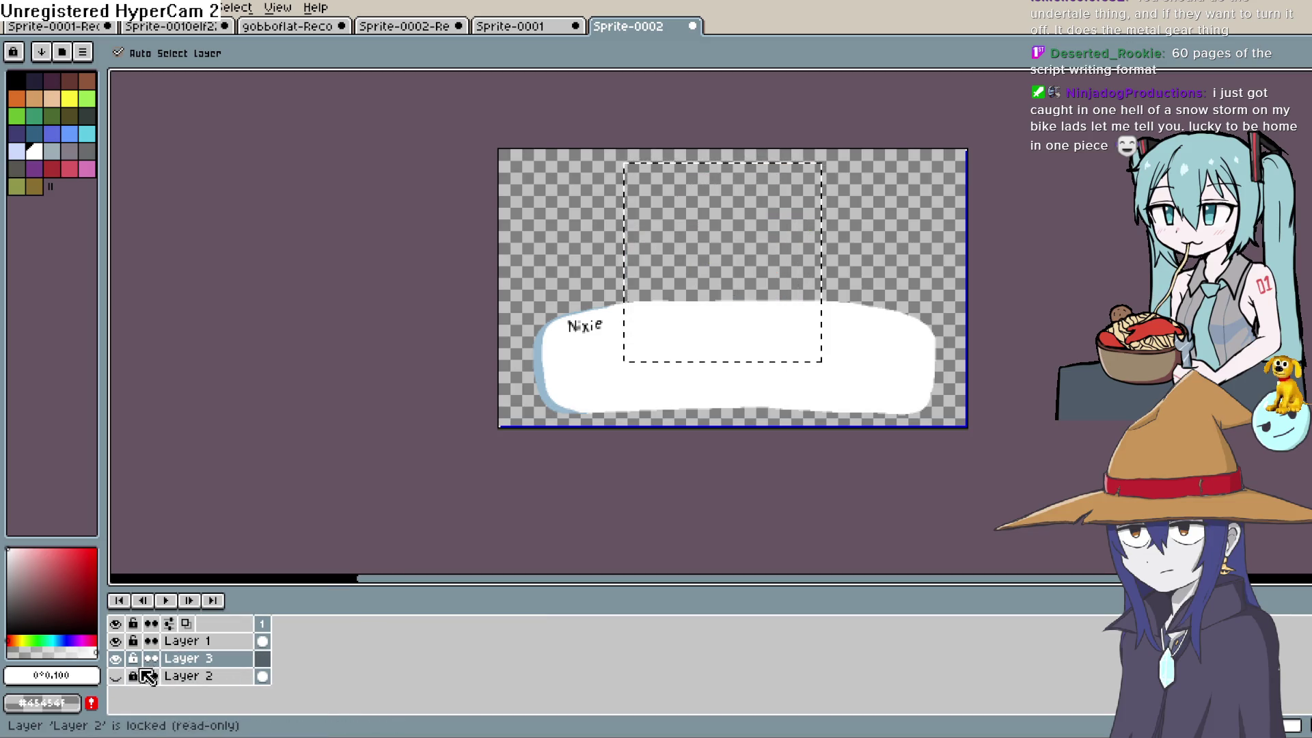
left_click(47, 576)
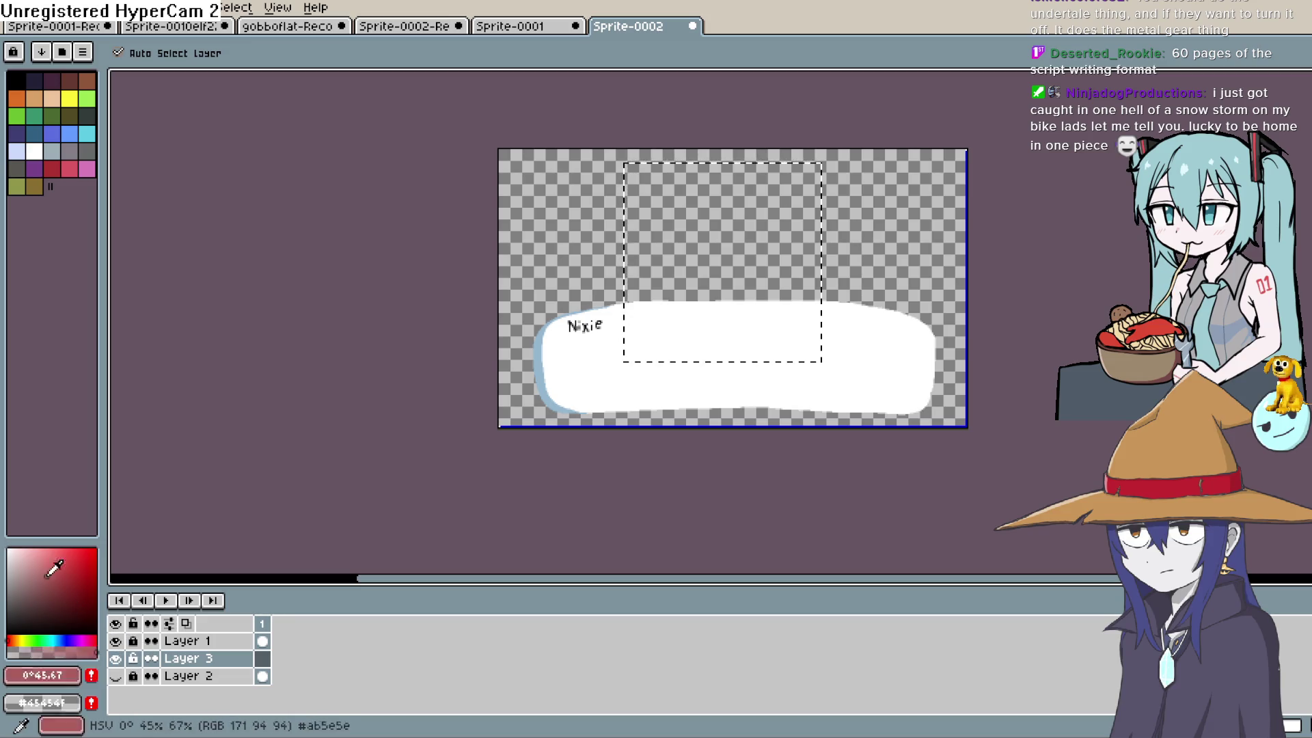
left_click_drag(55, 567, 6, 474)
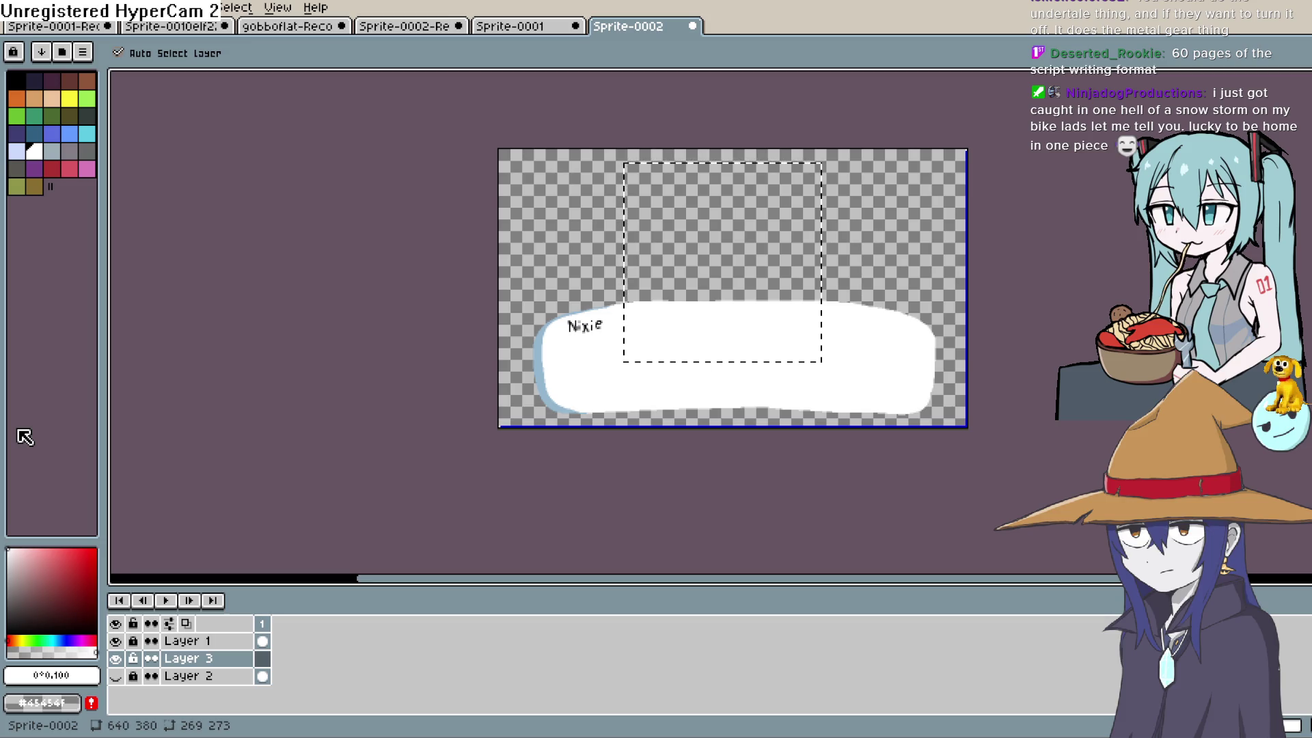
key("w")
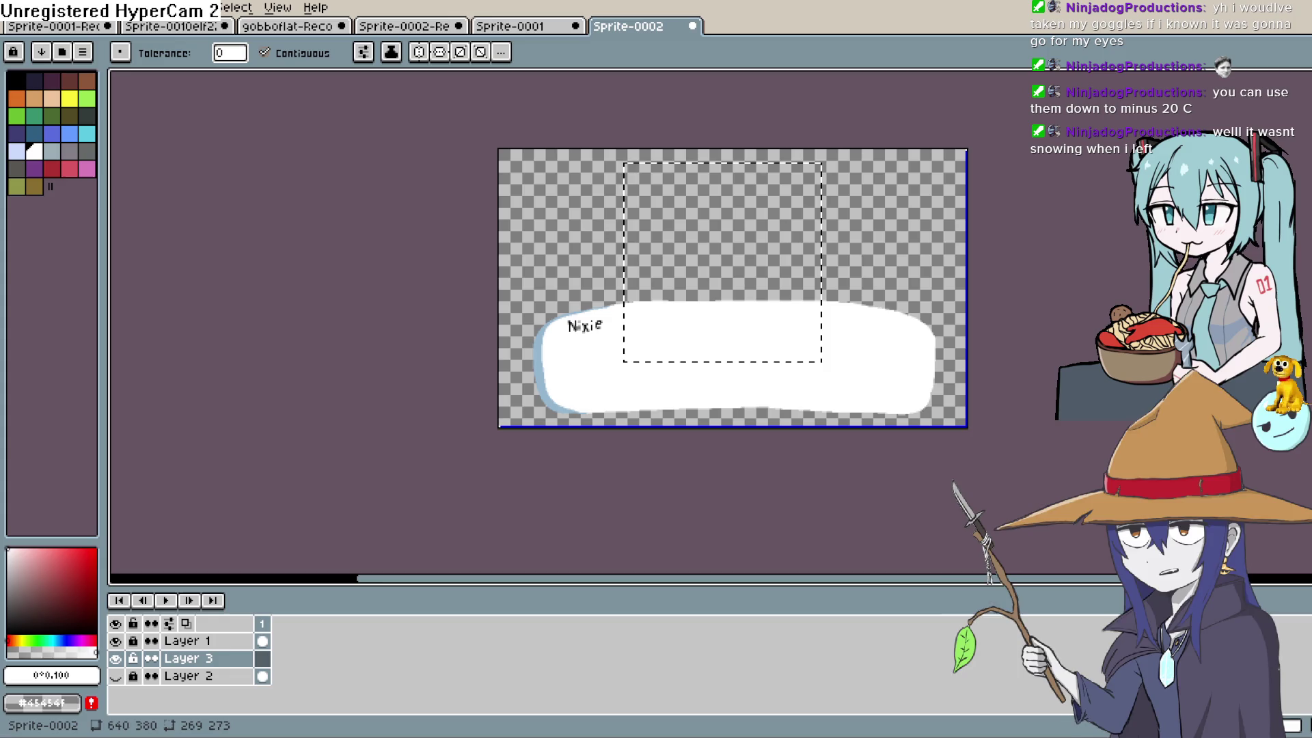
Clear the selection, hide the other layers and fill Layer 3 solid white.
key("w")
key("ctrl+d")
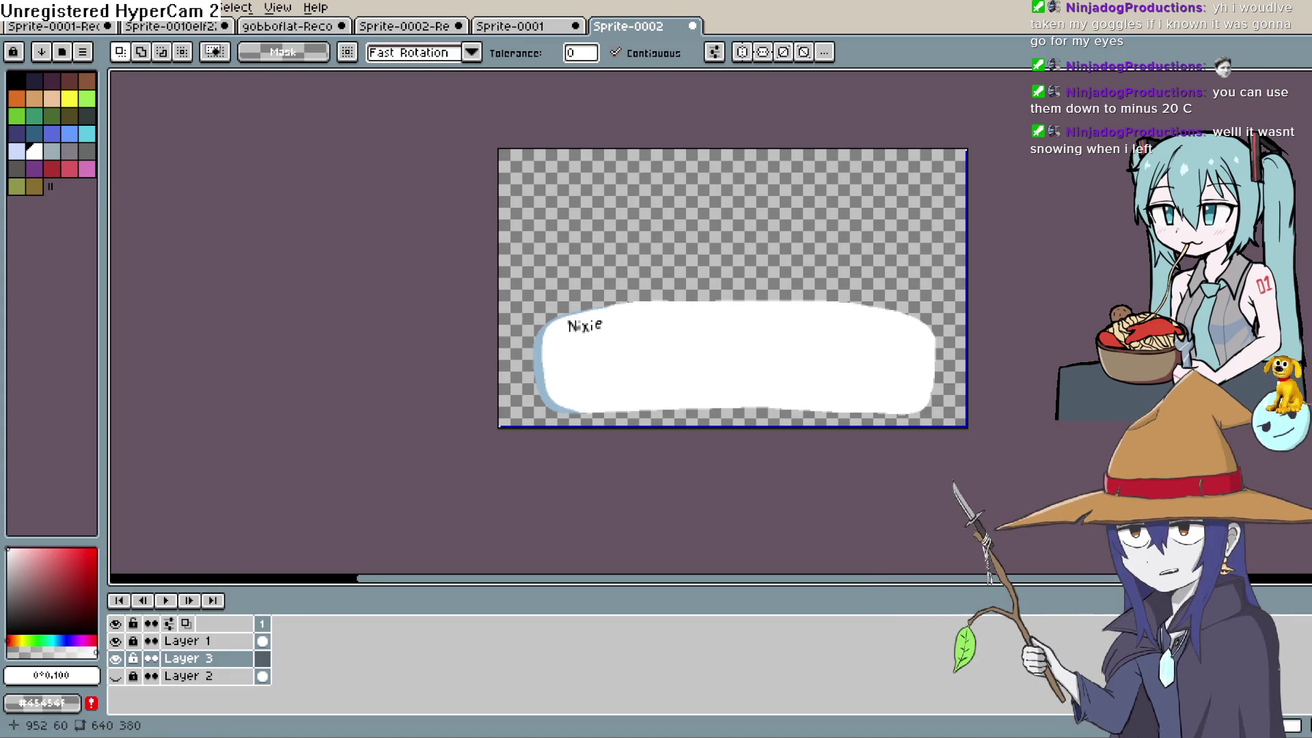
left_click(115, 657)
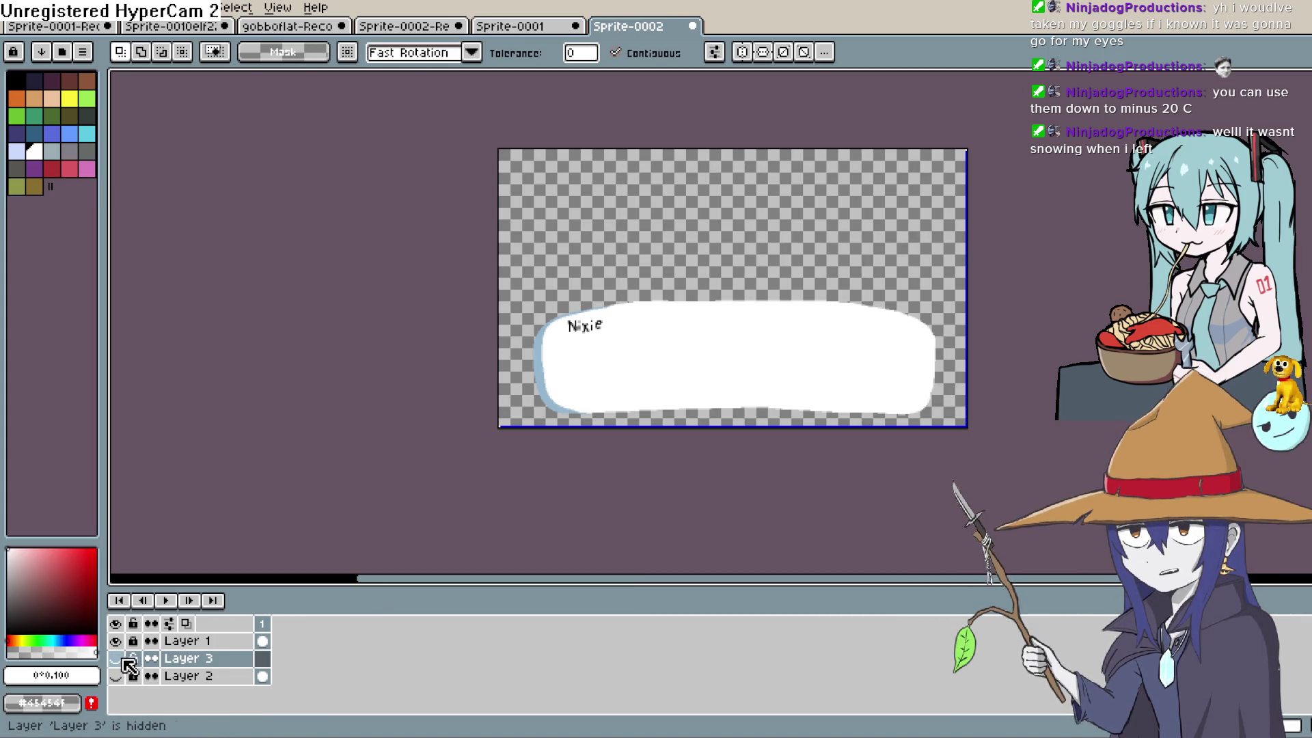
left_click(115, 658)
left_click(115, 641)
key("g")
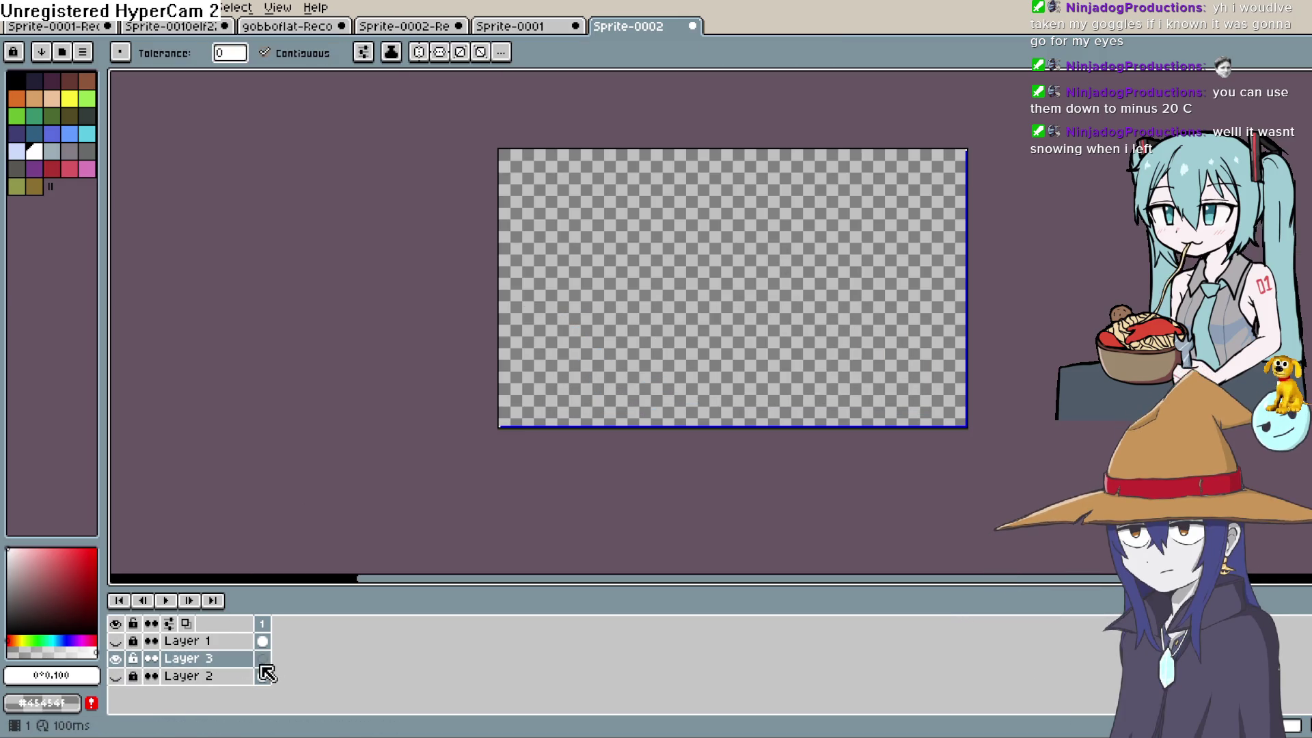
left_click(658, 390)
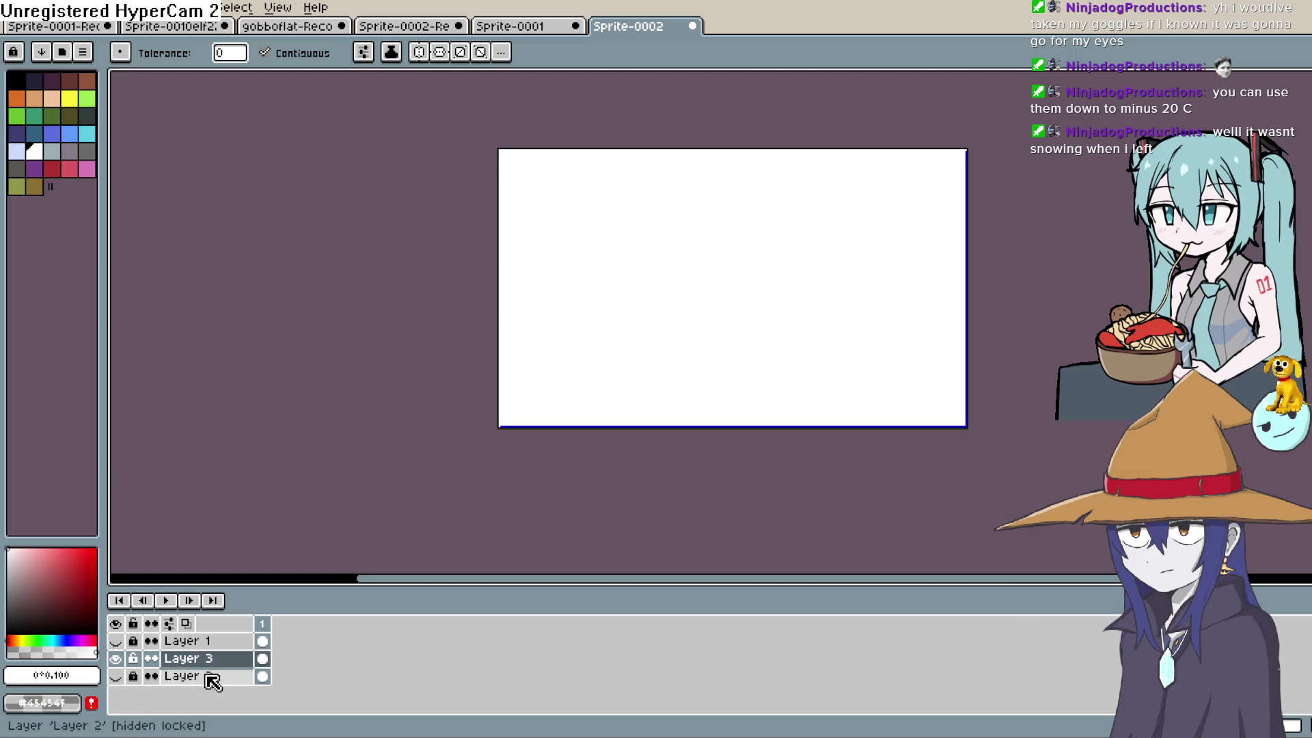
Drag Layer 3 below Layer 2 to the bottom and show the goblin layer again.
right_click(223, 666)
left_click(210, 663)
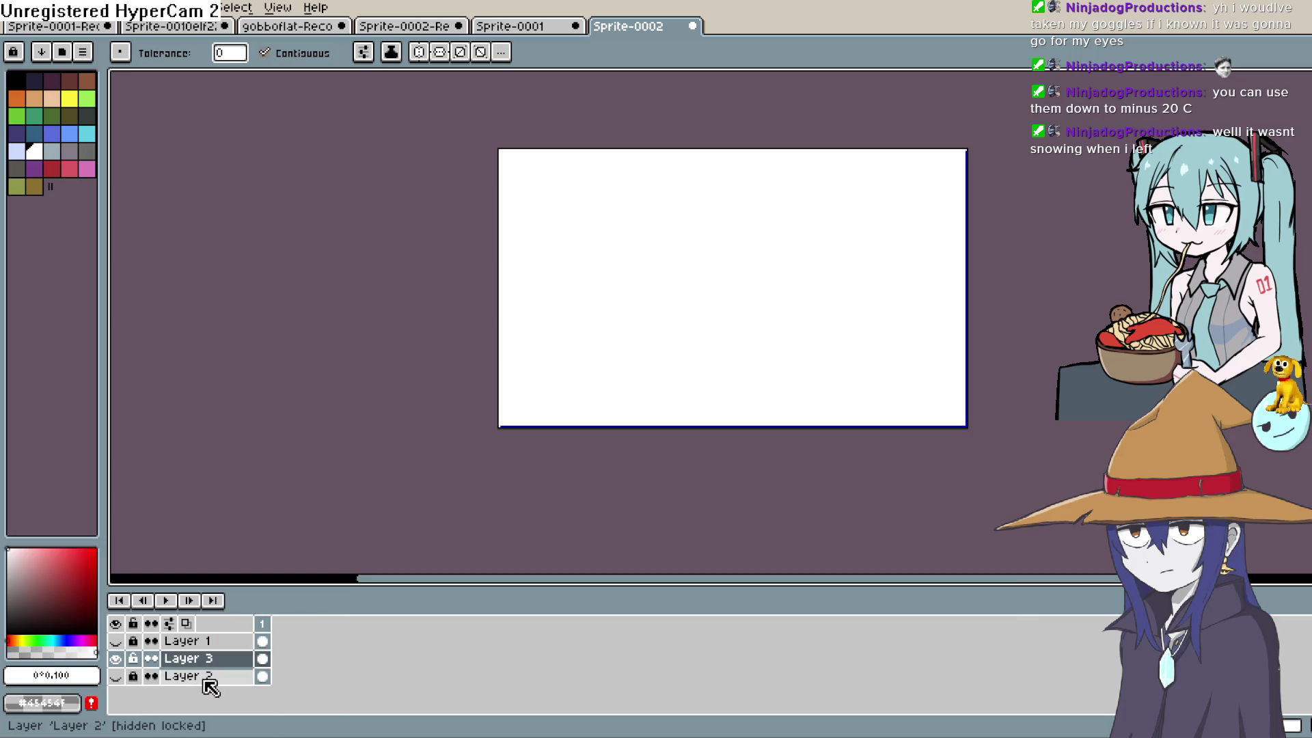
right_click(206, 676)
left_click(206, 676)
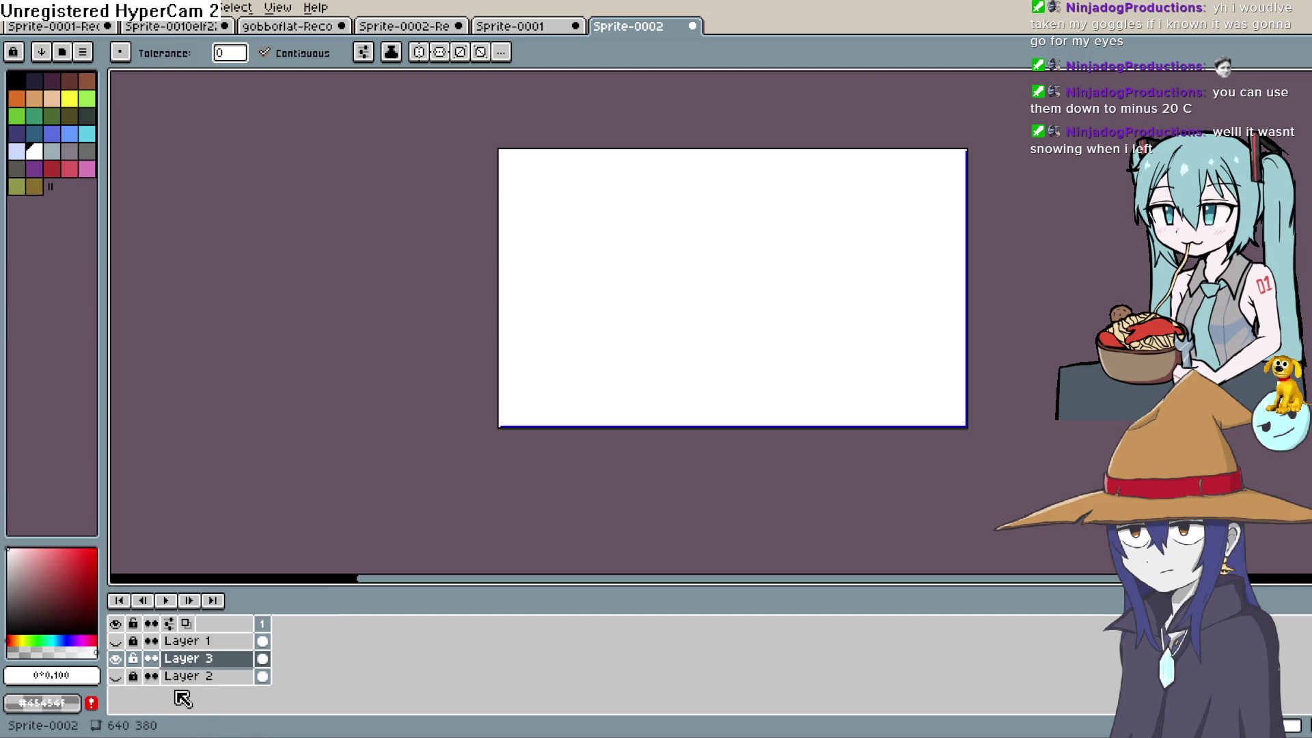
right_click(229, 661)
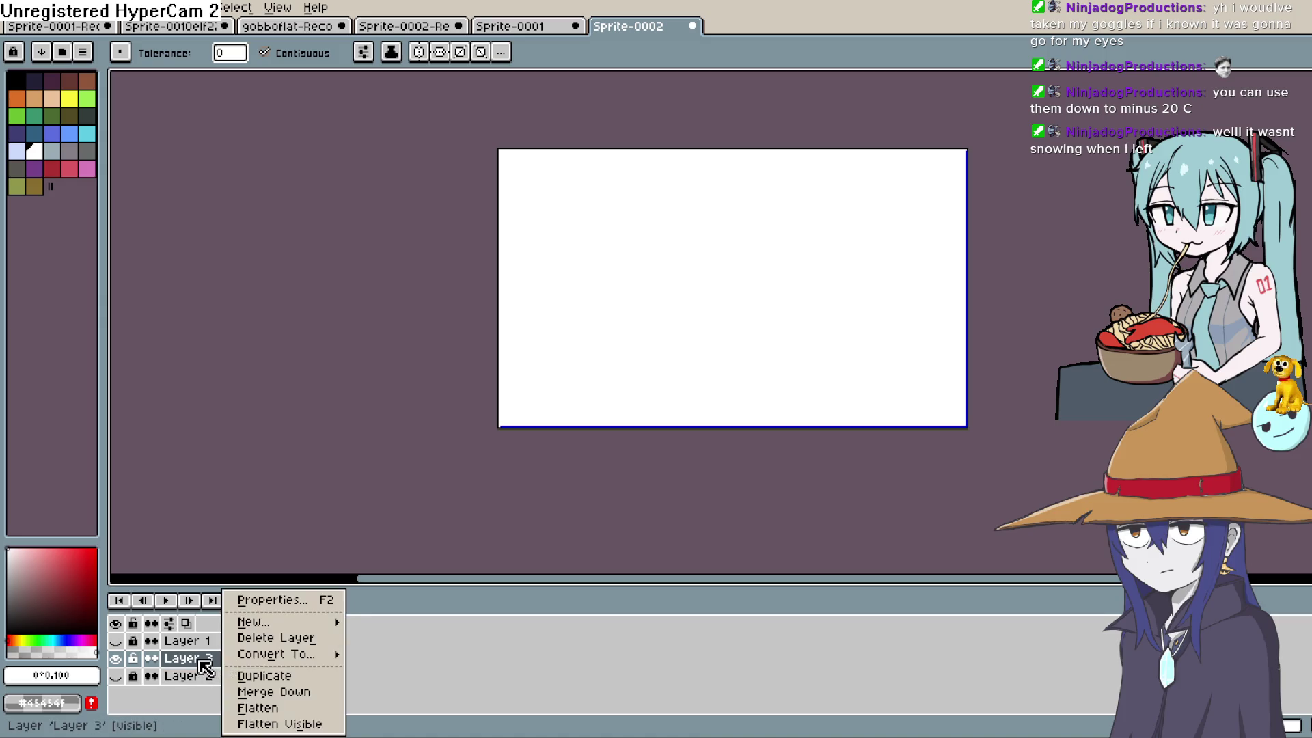
left_click(209, 666)
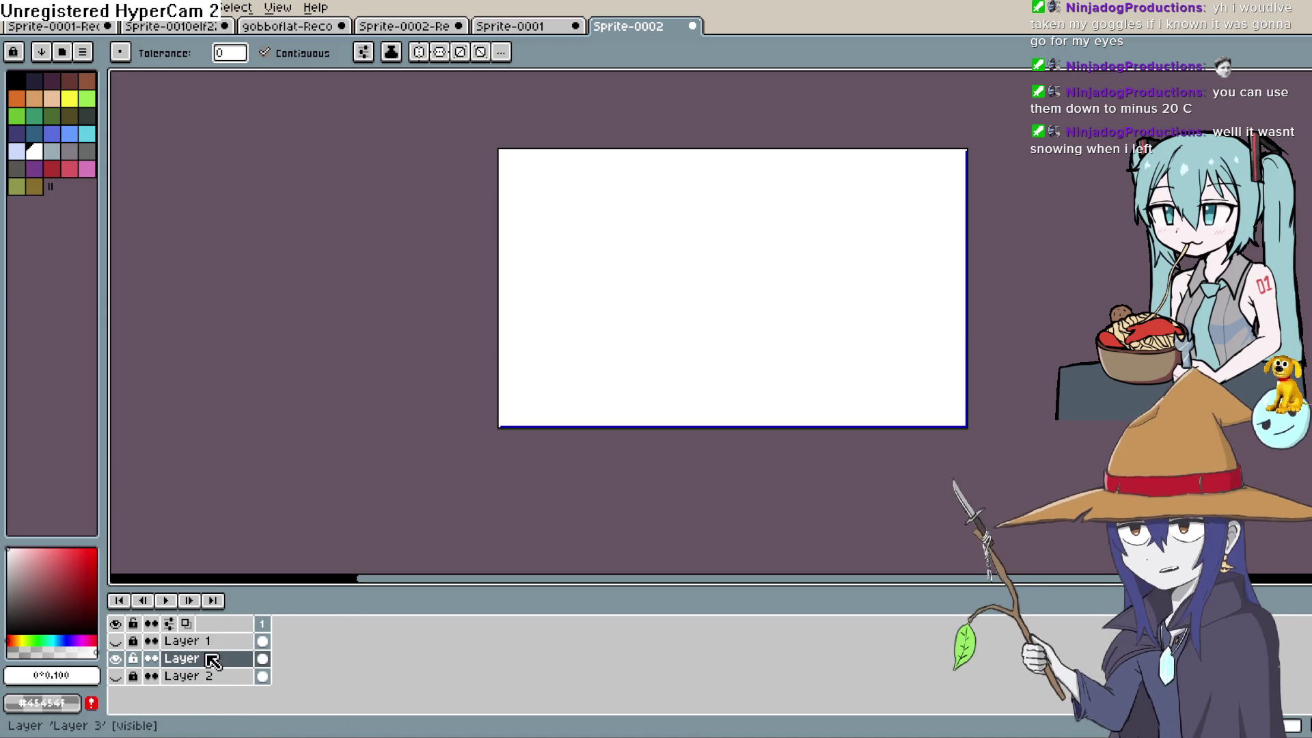
right_click(207, 665)
left_click(194, 661)
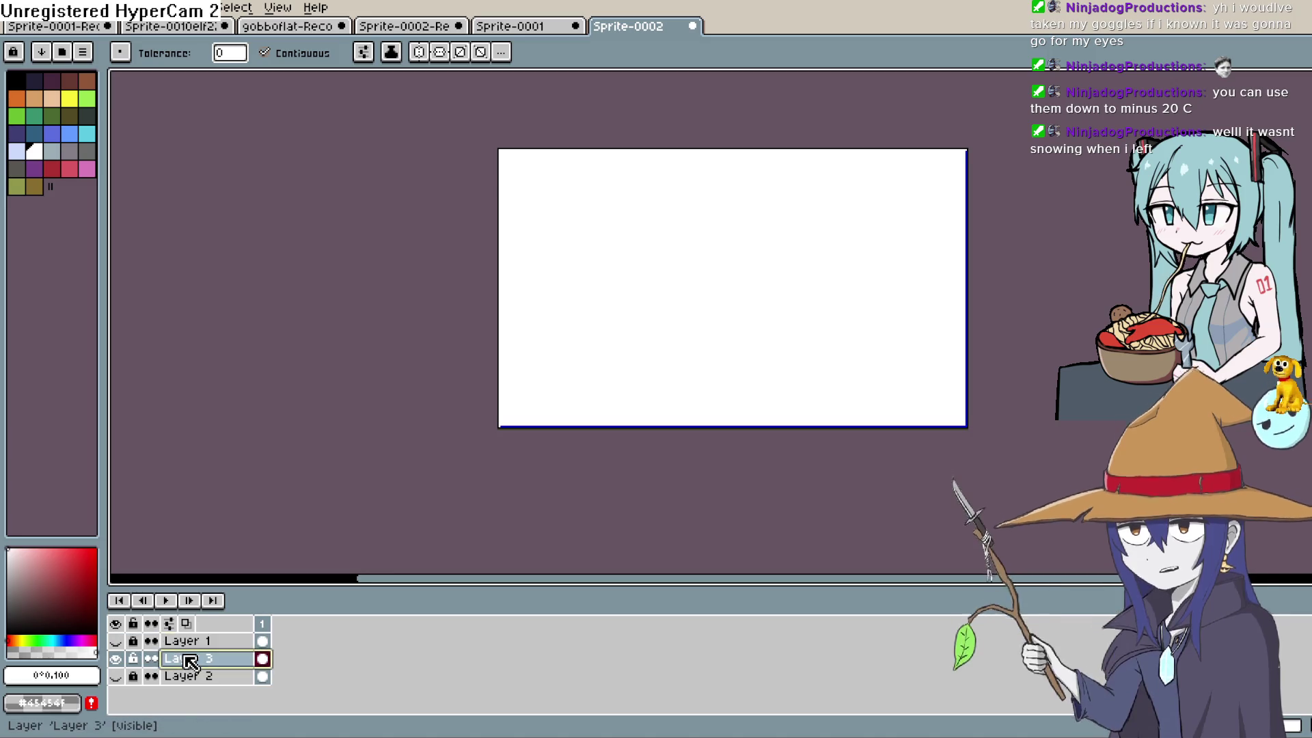
left_click_drag(193, 666, 204, 696)
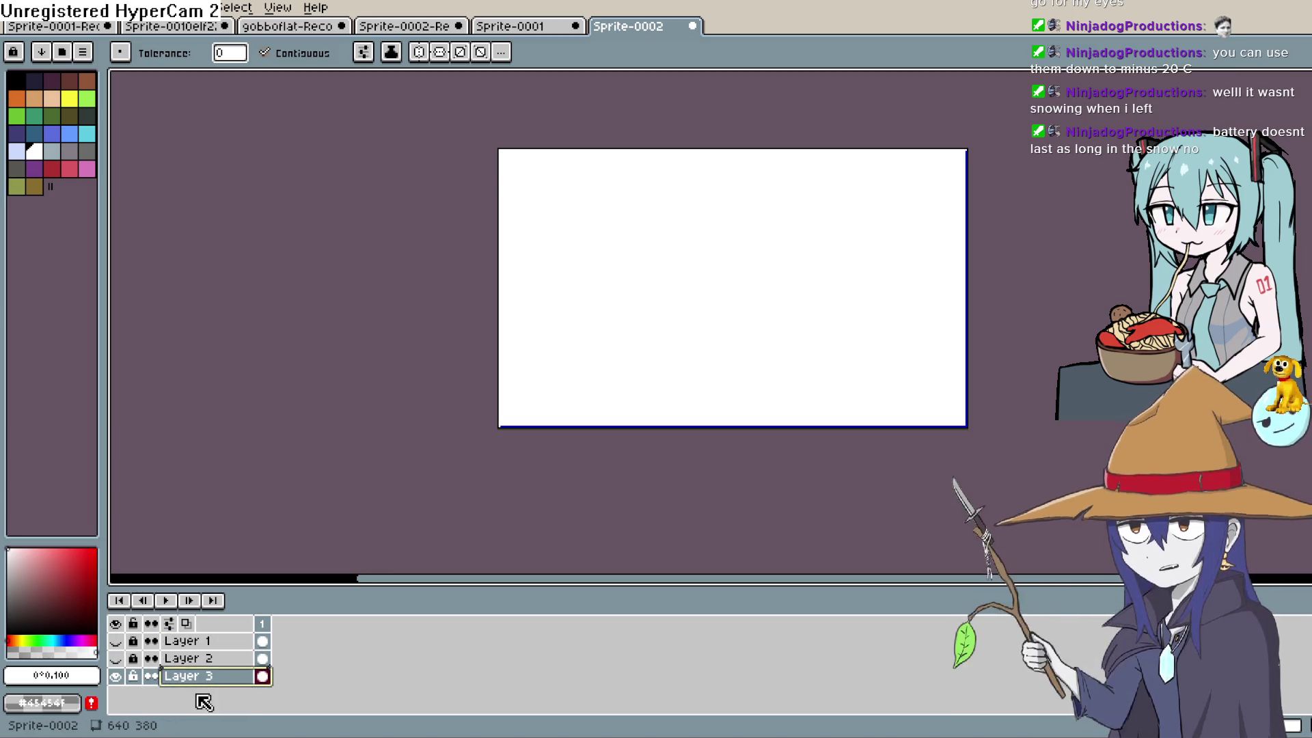
left_click(115, 674)
Show all three layers and zoom in on the goblin and Nixie bubble.
left_click(115, 658)
left_click(124, 641)
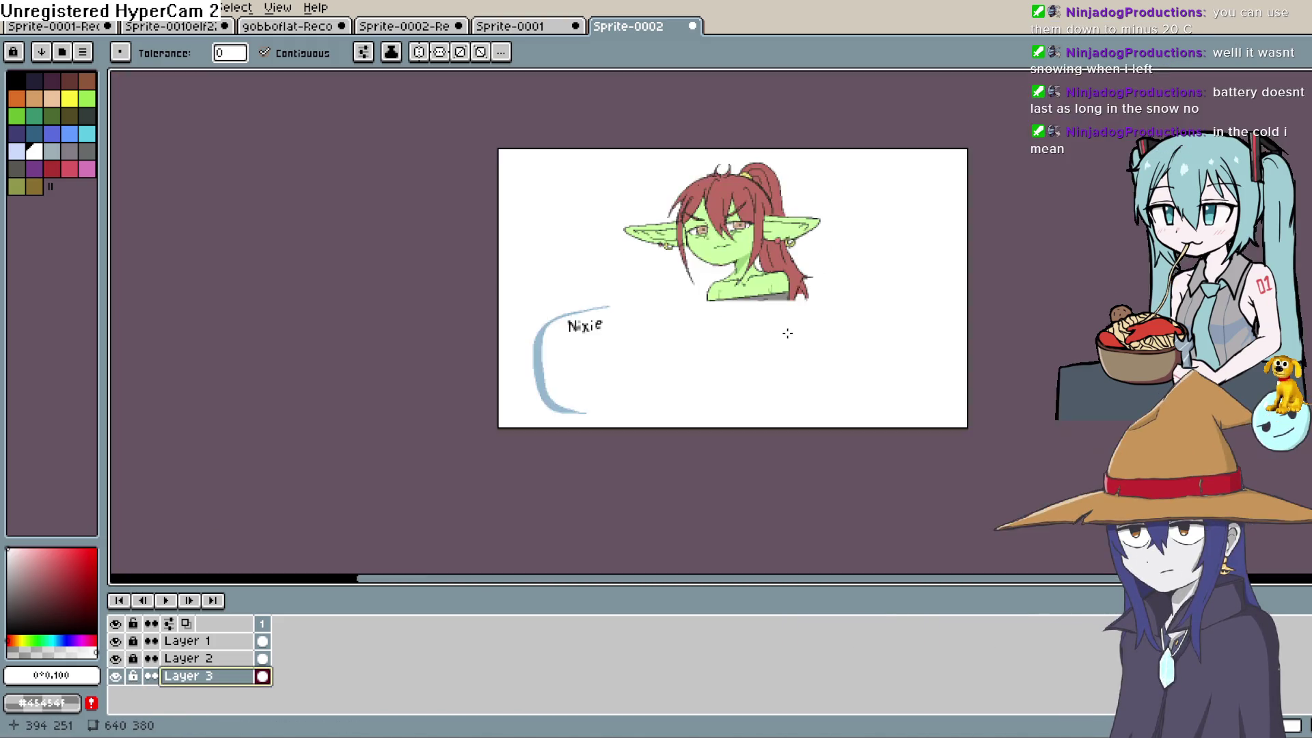
scroll(771, 330, "up", 2)
left_click_drag(771, 330, 766, 378)
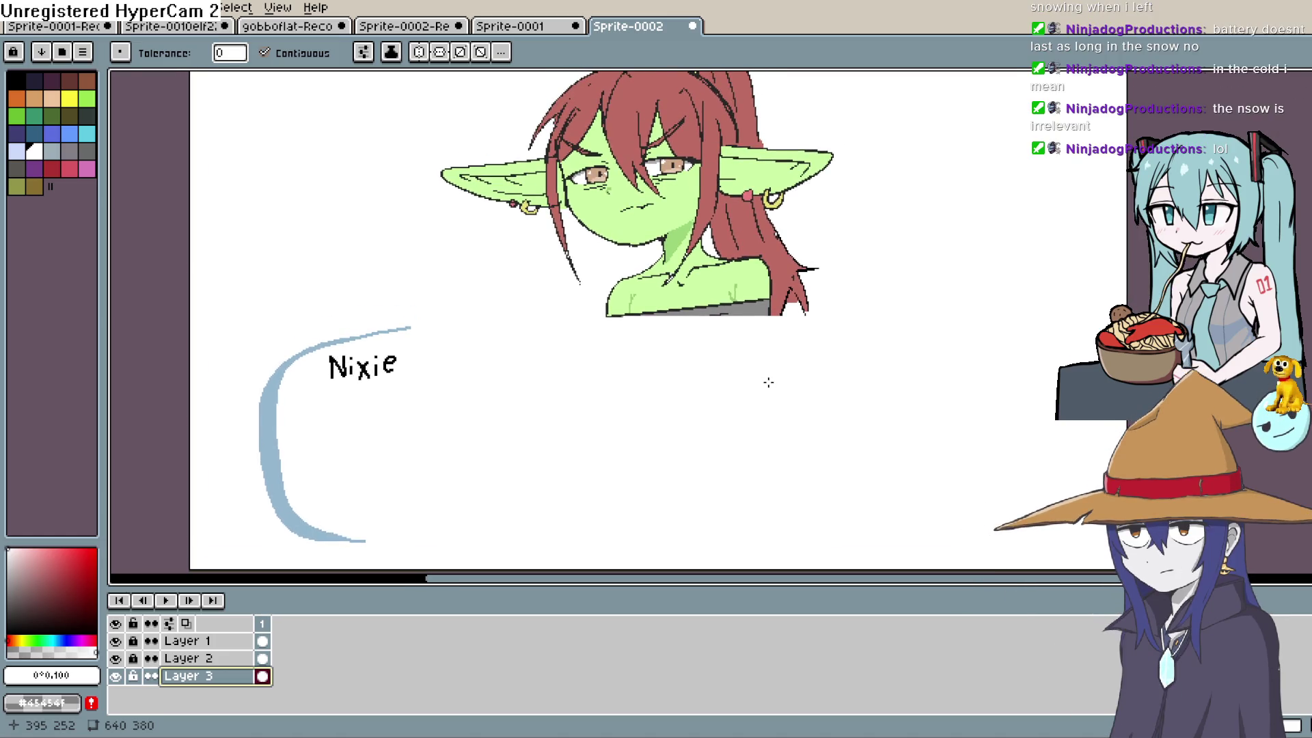
scroll(726, 388, "down", 2)
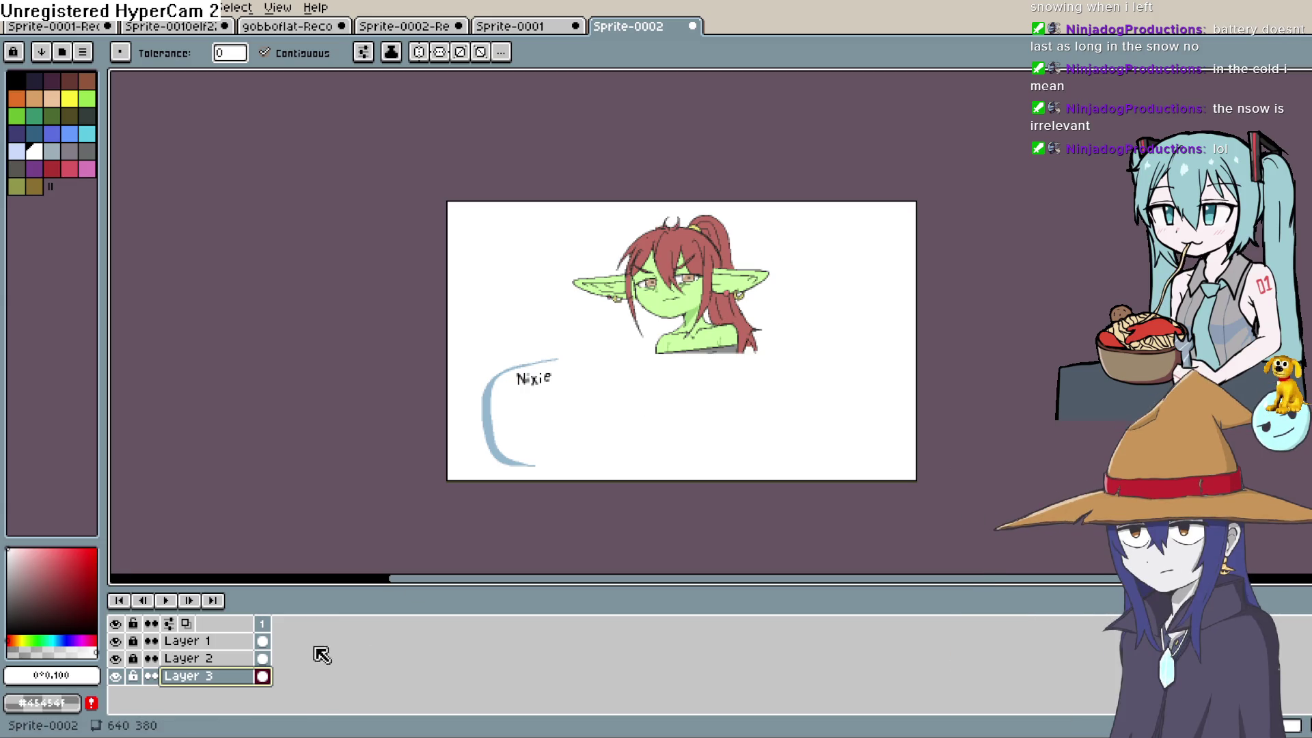
left_click(117, 676)
left_click(117, 676)
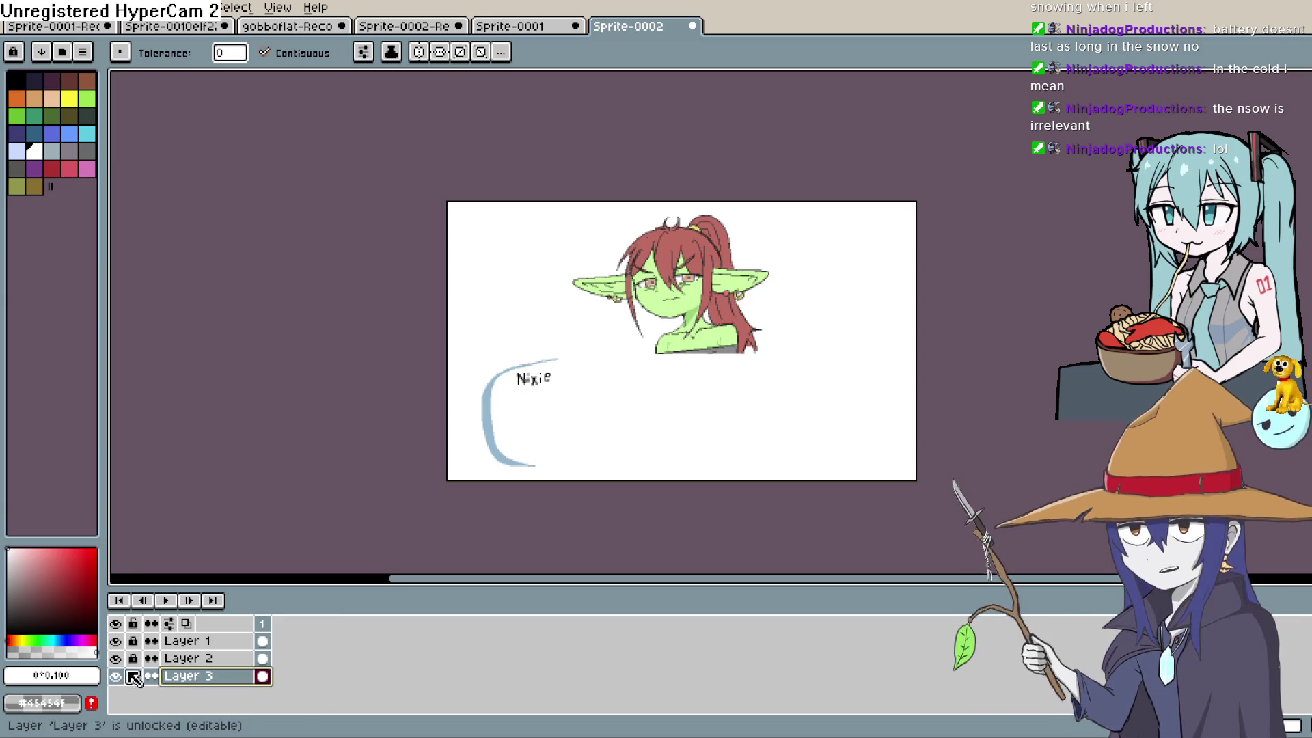
scroll(663, 333, "up", 2)
scroll(663, 333, "down", 2)
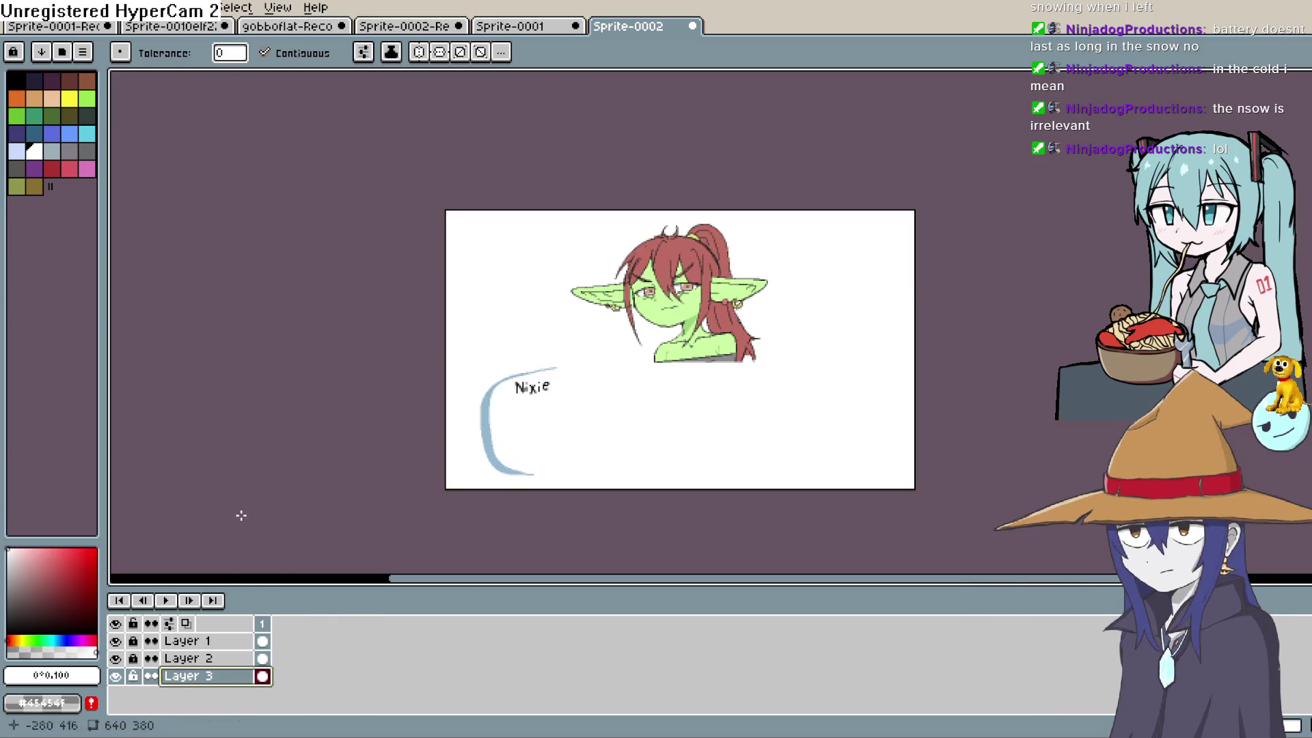
Hide the top layers, fill the background dark grey, then show them again.
left_click(116, 641)
left_click(116, 658)
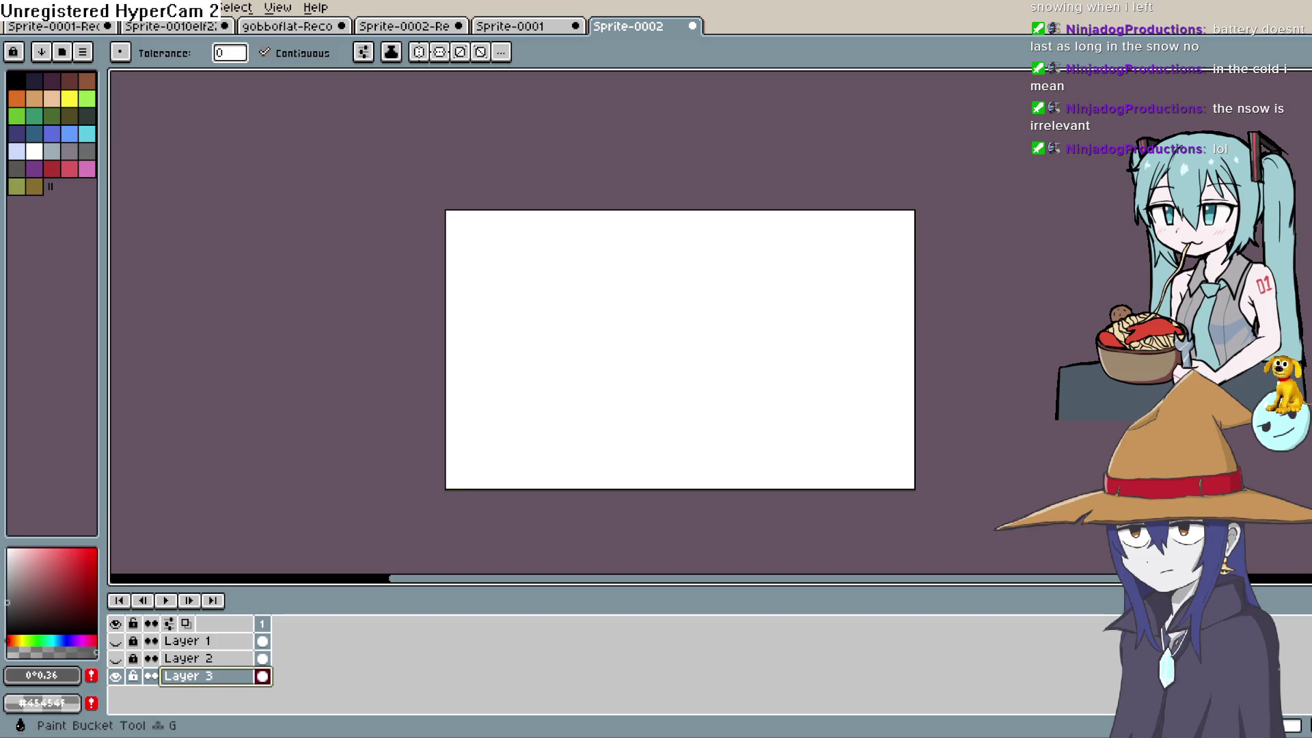
left_click(717, 410)
left_click(115, 658)
left_click(116, 641)
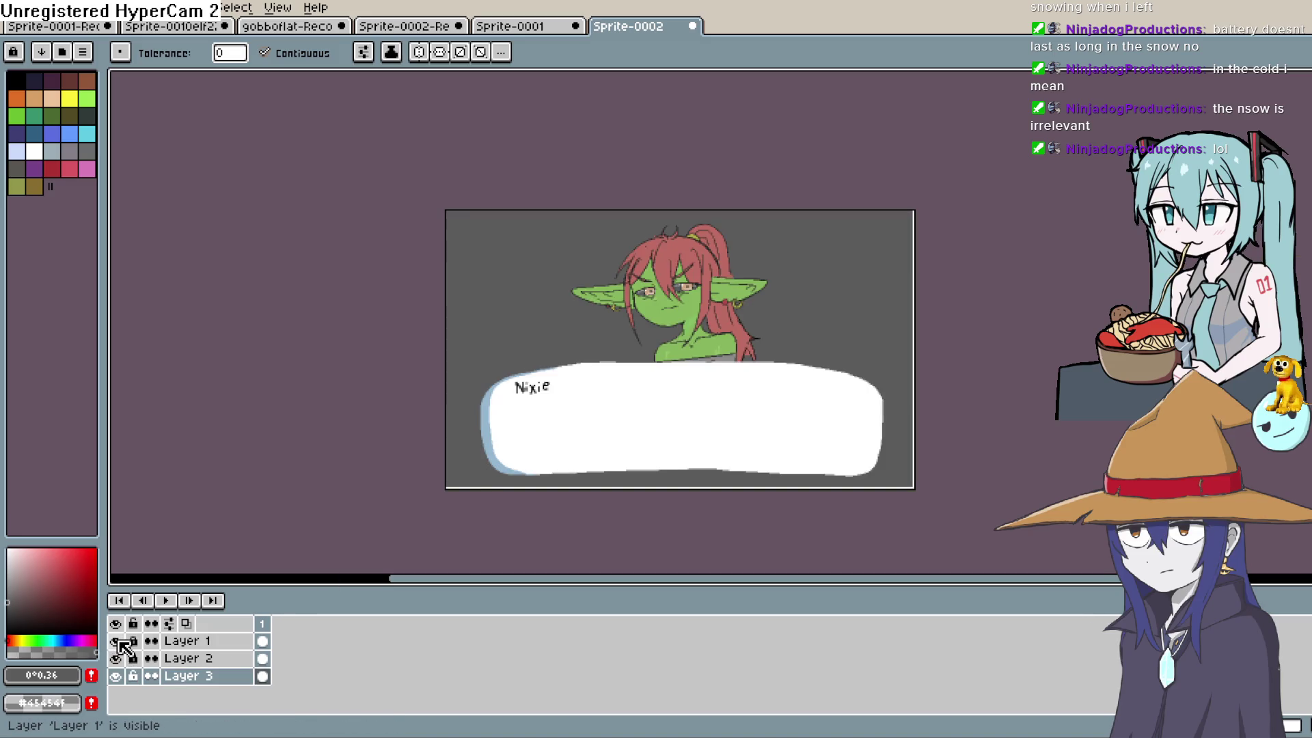
scroll(745, 346, "up", 4)
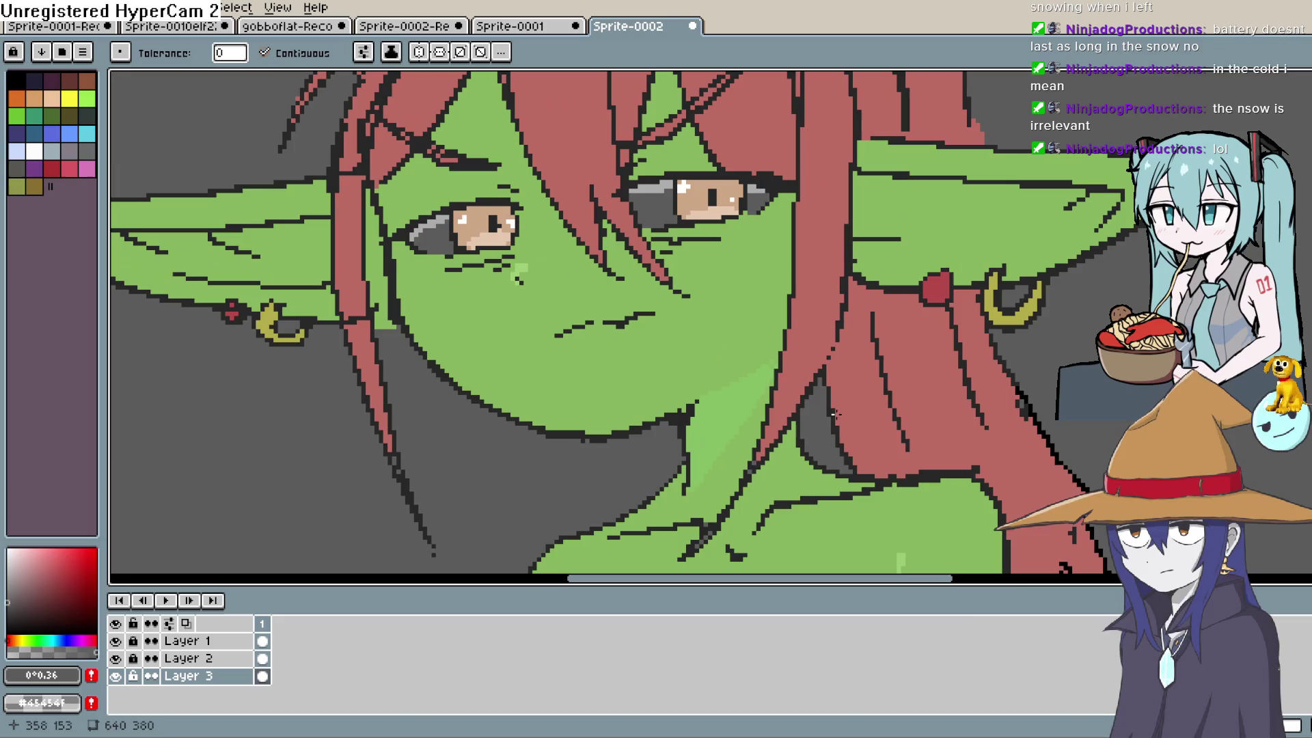
scroll(745, 346, "down", 2)
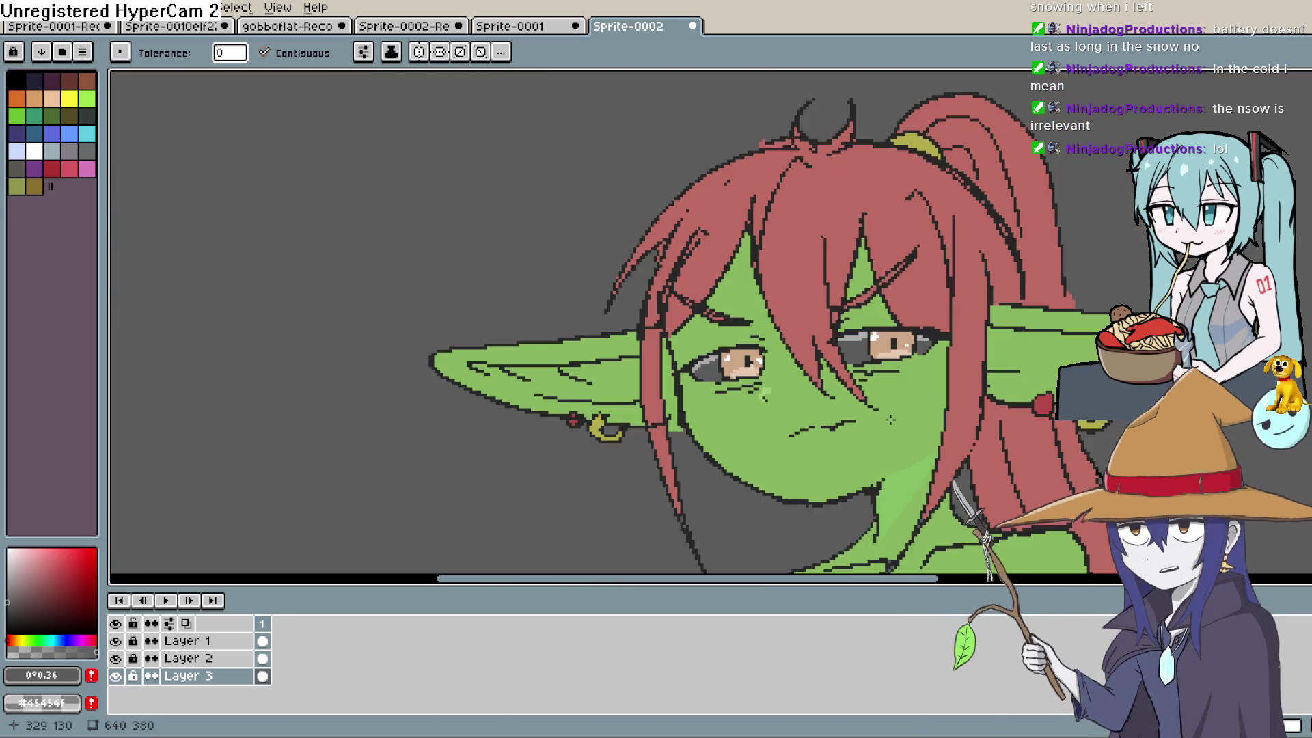
scroll(877, 424, "down", 2)
scroll(877, 424, "up", 2)
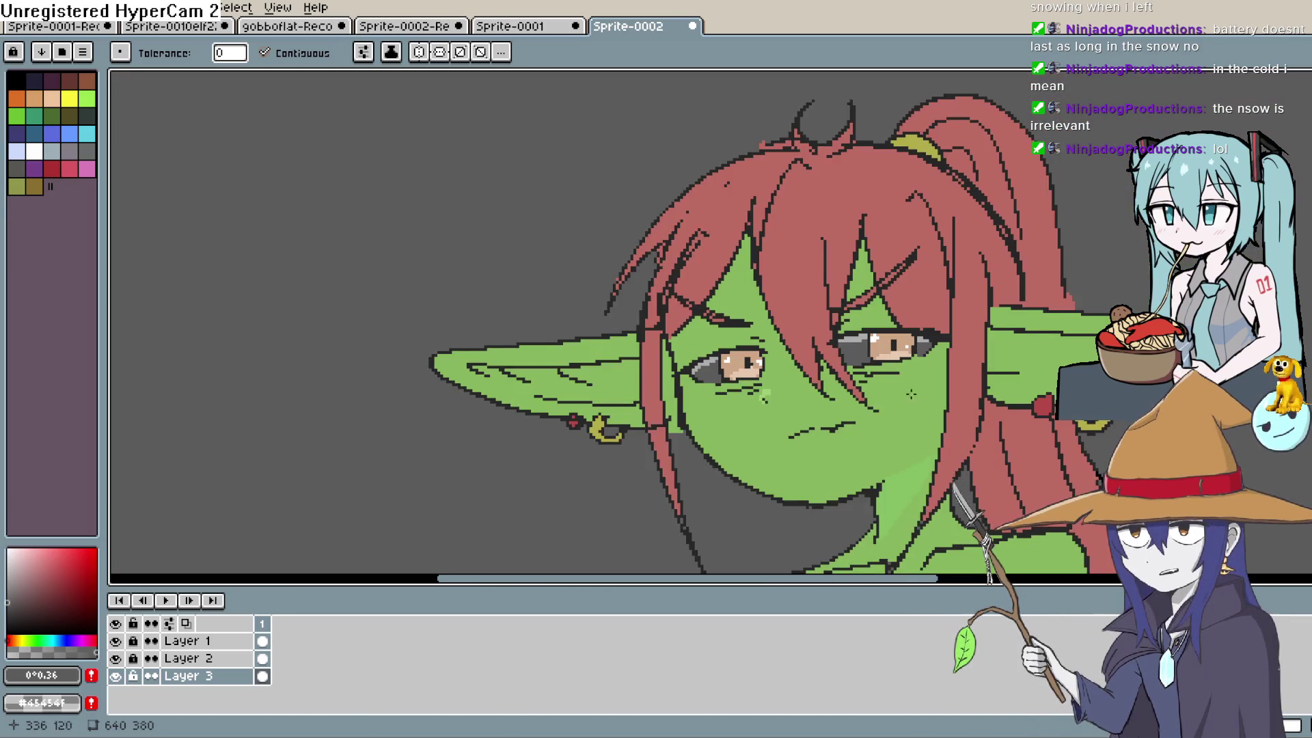
mouse_move(914, 398)
left_mouse_down()
mouse_move(798, 302)
mouse_move(751, 286)
left_mouse_up()
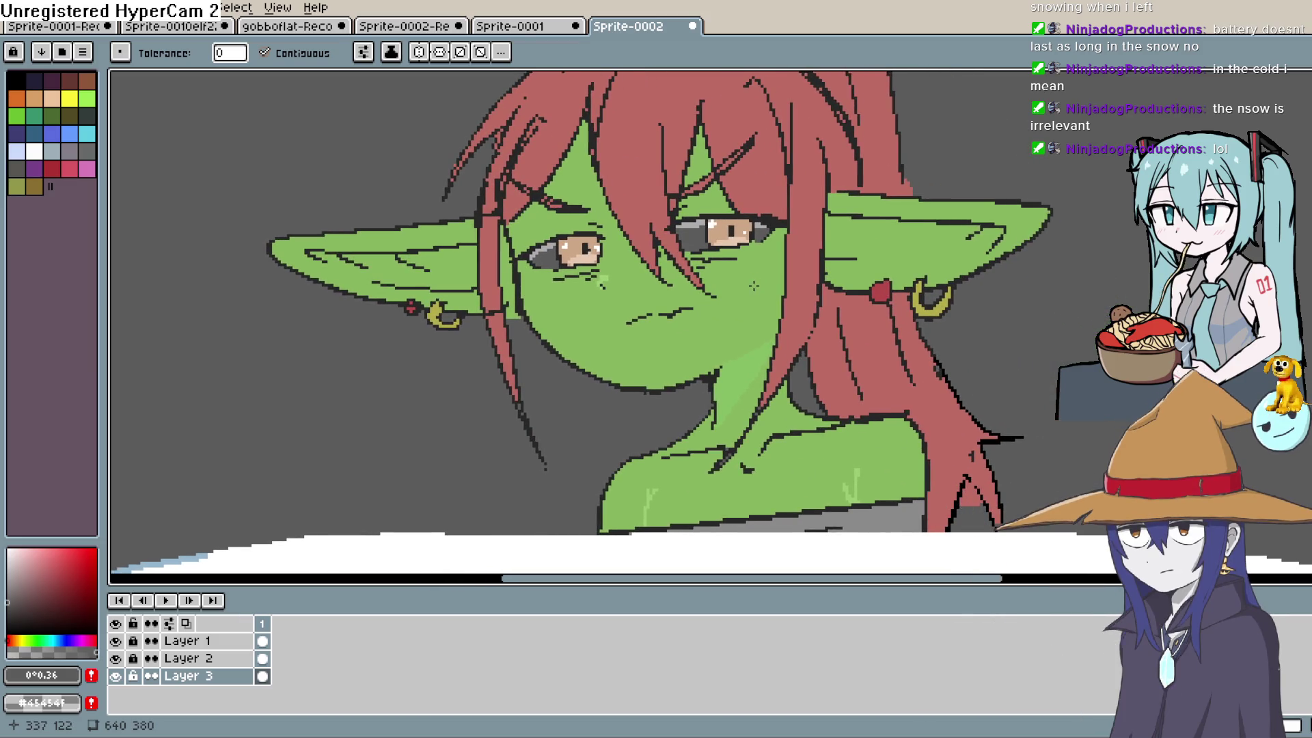
scroll(755, 287, "up", 1)
scroll(758, 291, "up", 1)
scroll(760, 294, "down", 4)
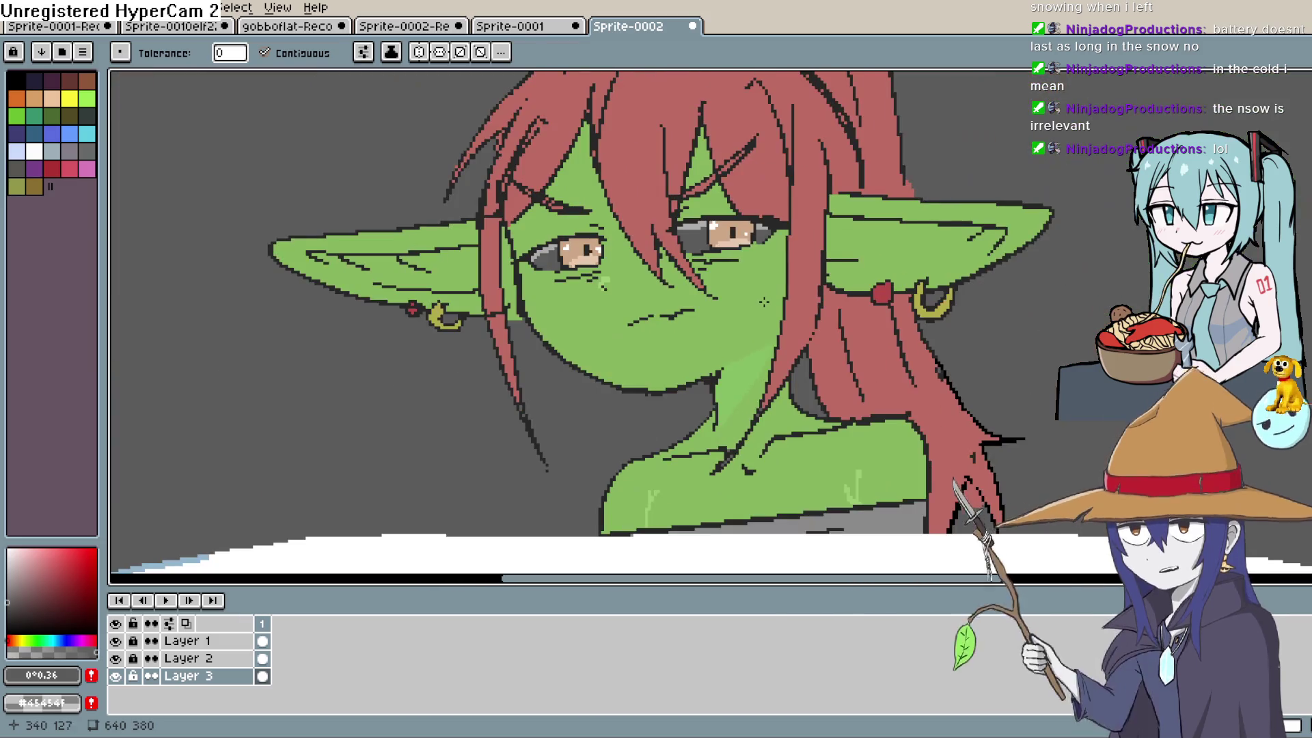
scroll(765, 301, "up", 5)
scroll(767, 304, "down", 3)
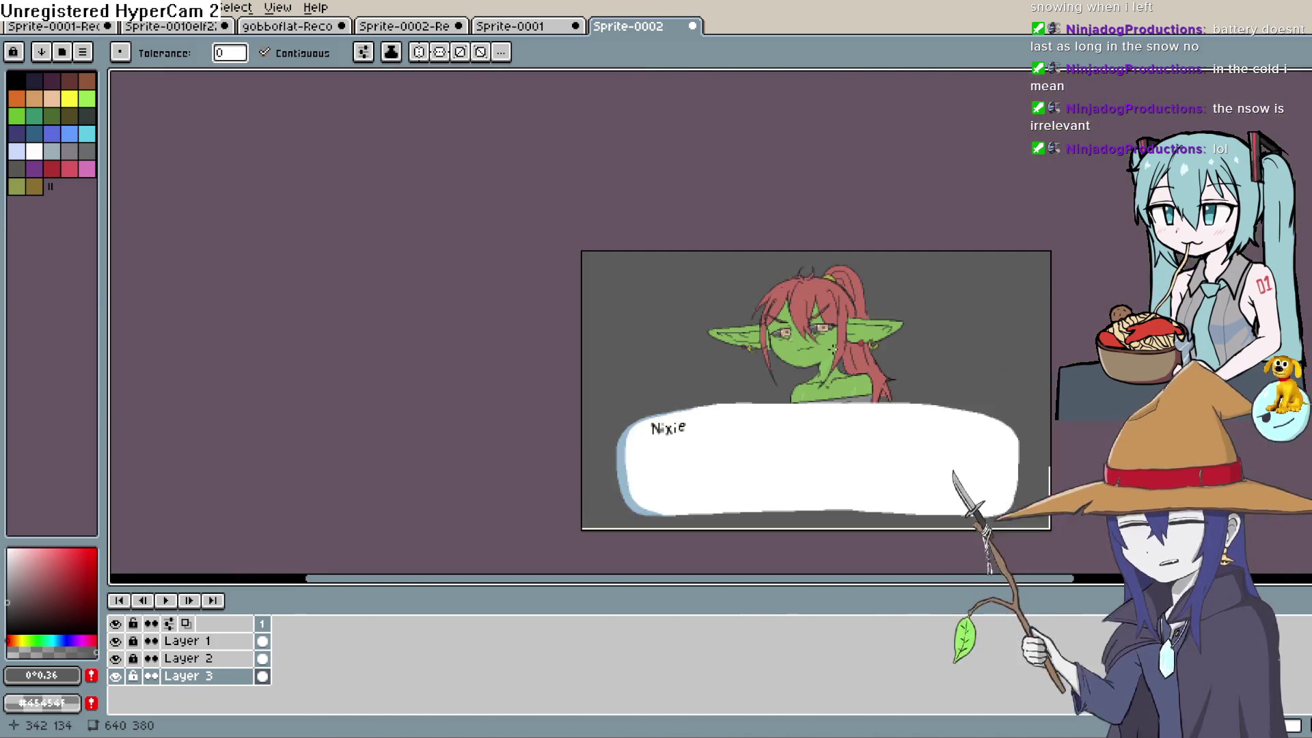
scroll(757, 328, "up", 3)
scroll(758, 403, "down", 4)
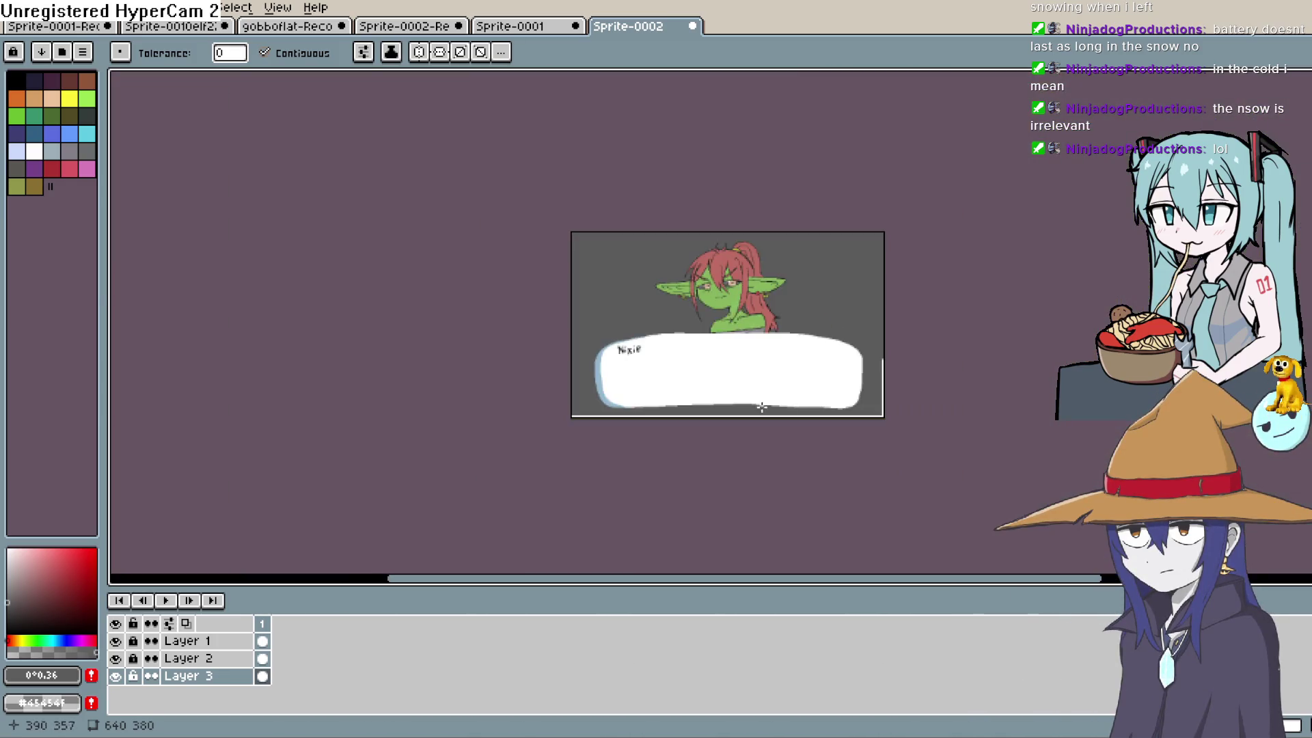
scroll(755, 371, "up", 3)
scroll(729, 348, "up", 3)
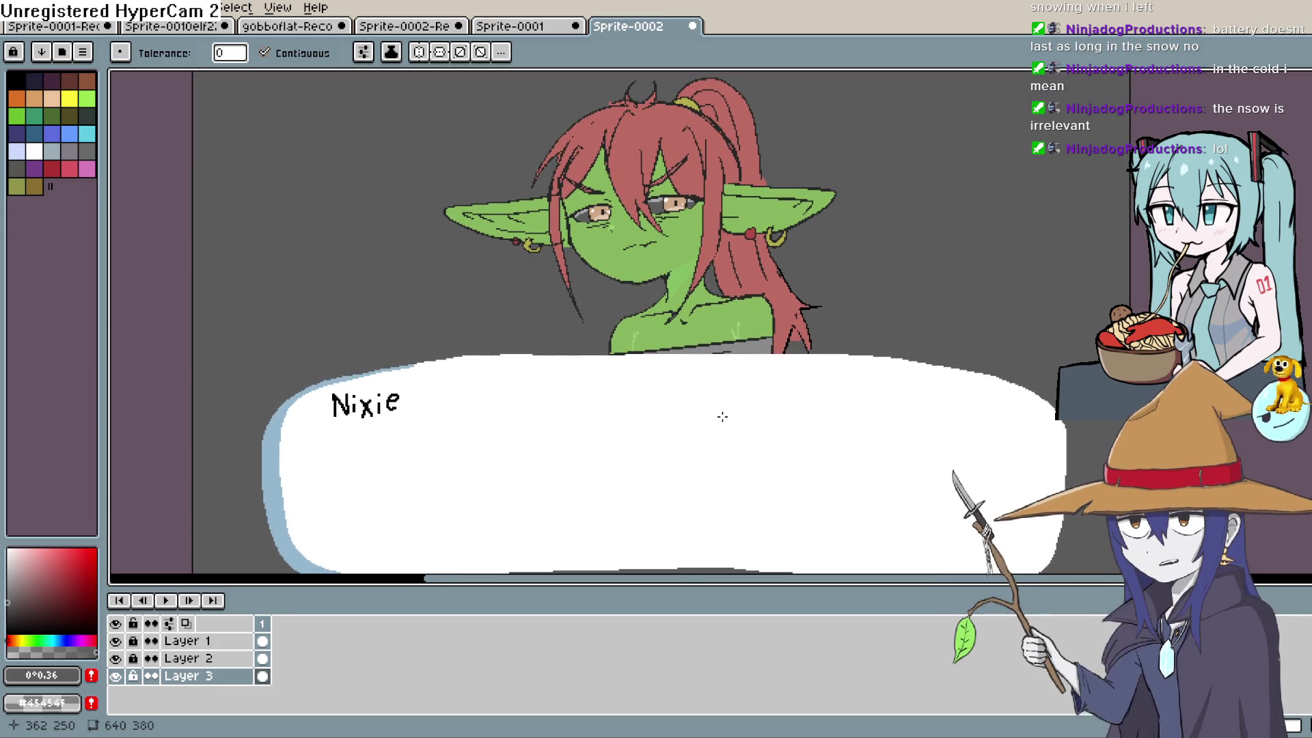
scroll(723, 407, "down", 2)
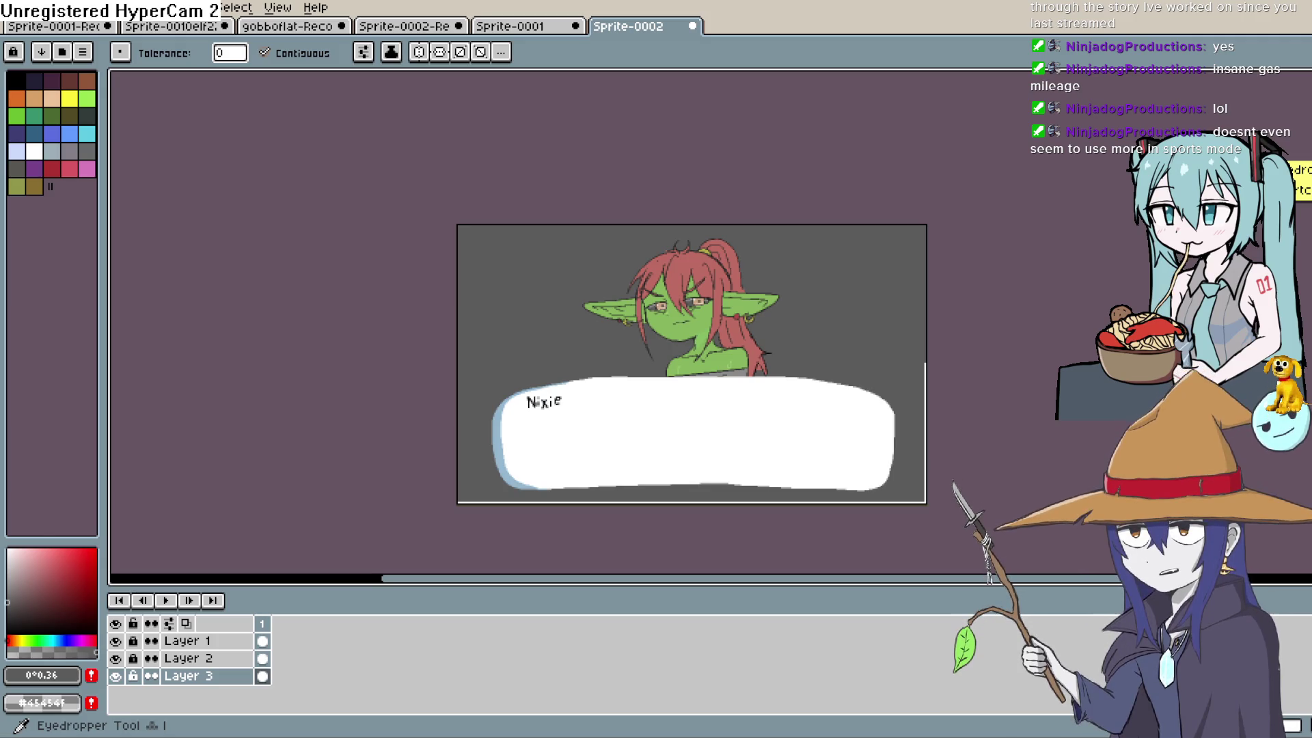
Switch from the Eyedropper to the Text Tool with the T shortcut.
key("t")
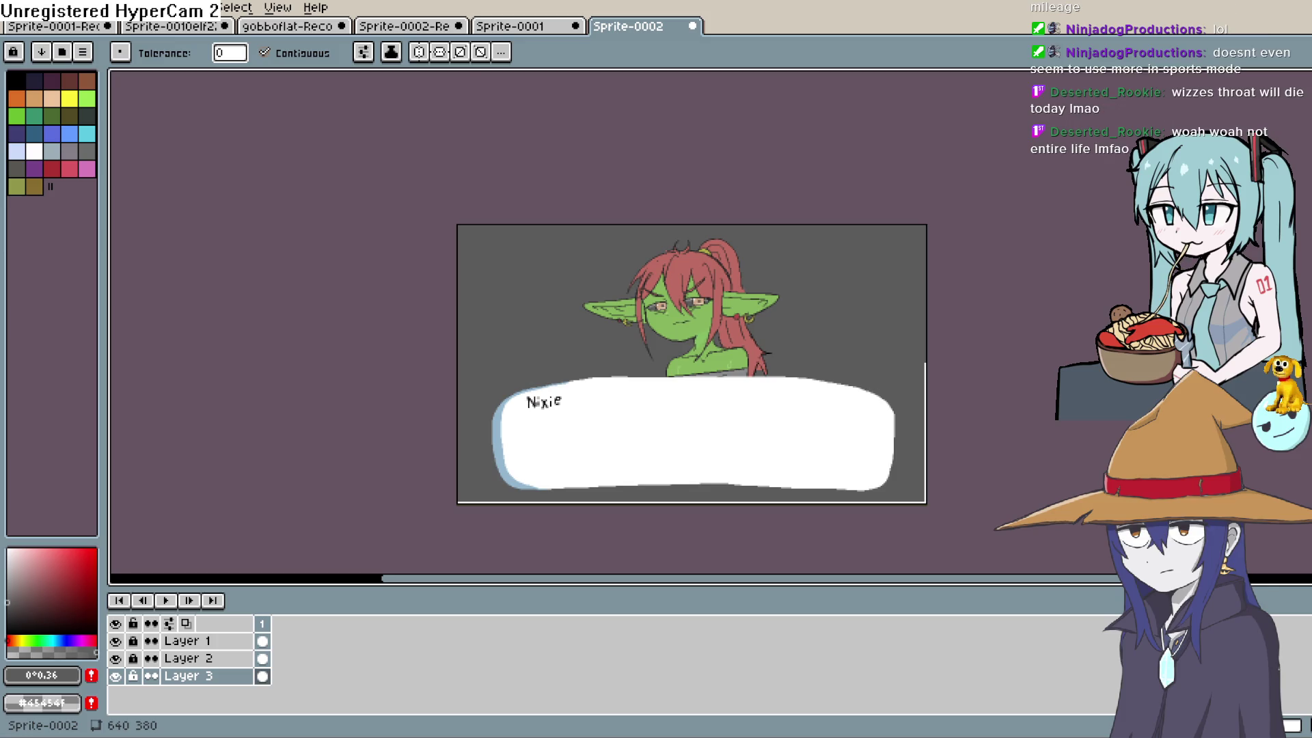
Recentre the goblin scene on the canvas and bring up the Sprite menu commands.
scroll(574, 362, "up", 3)
scroll(574, 362, "down", 3)
left_click_drag(642, 341, 411, 316)
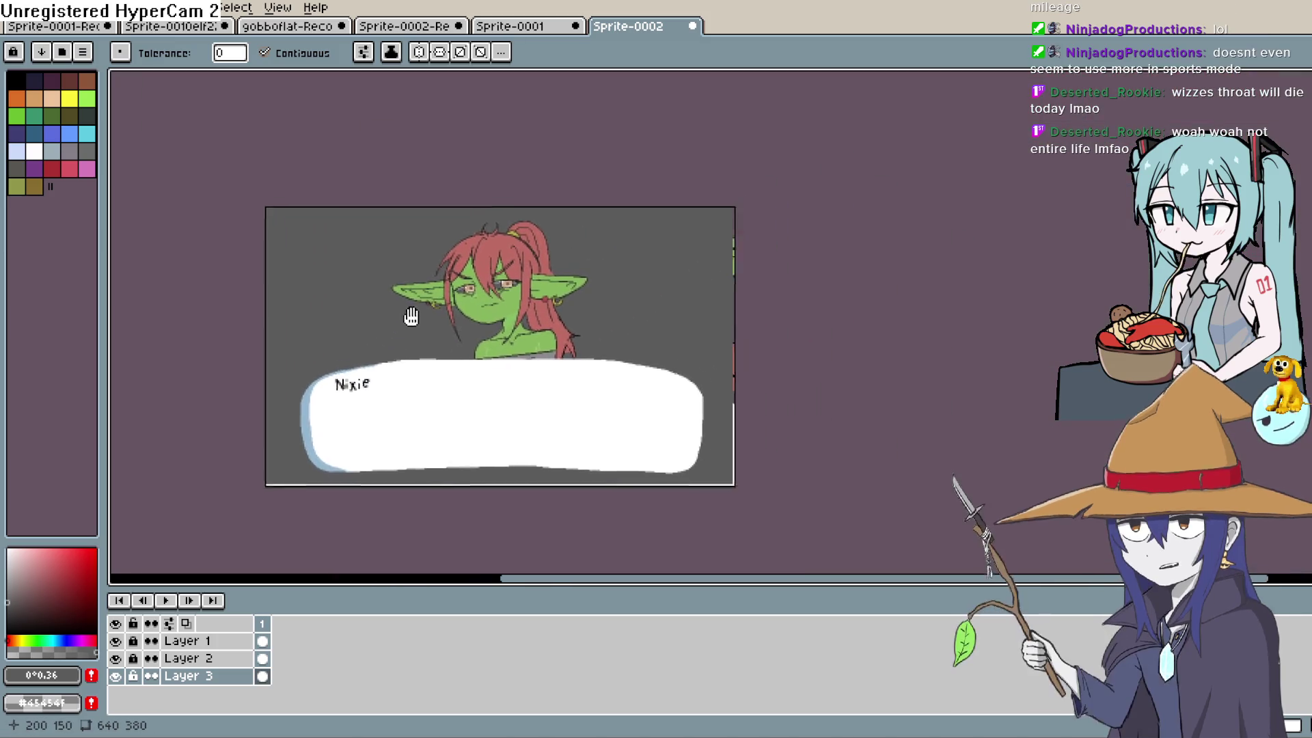
scroll(491, 410, "down", 1)
left_click_drag(492, 410, 585, 372)
scroll(601, 366, "up", 2)
scroll(601, 366, "down", 1)
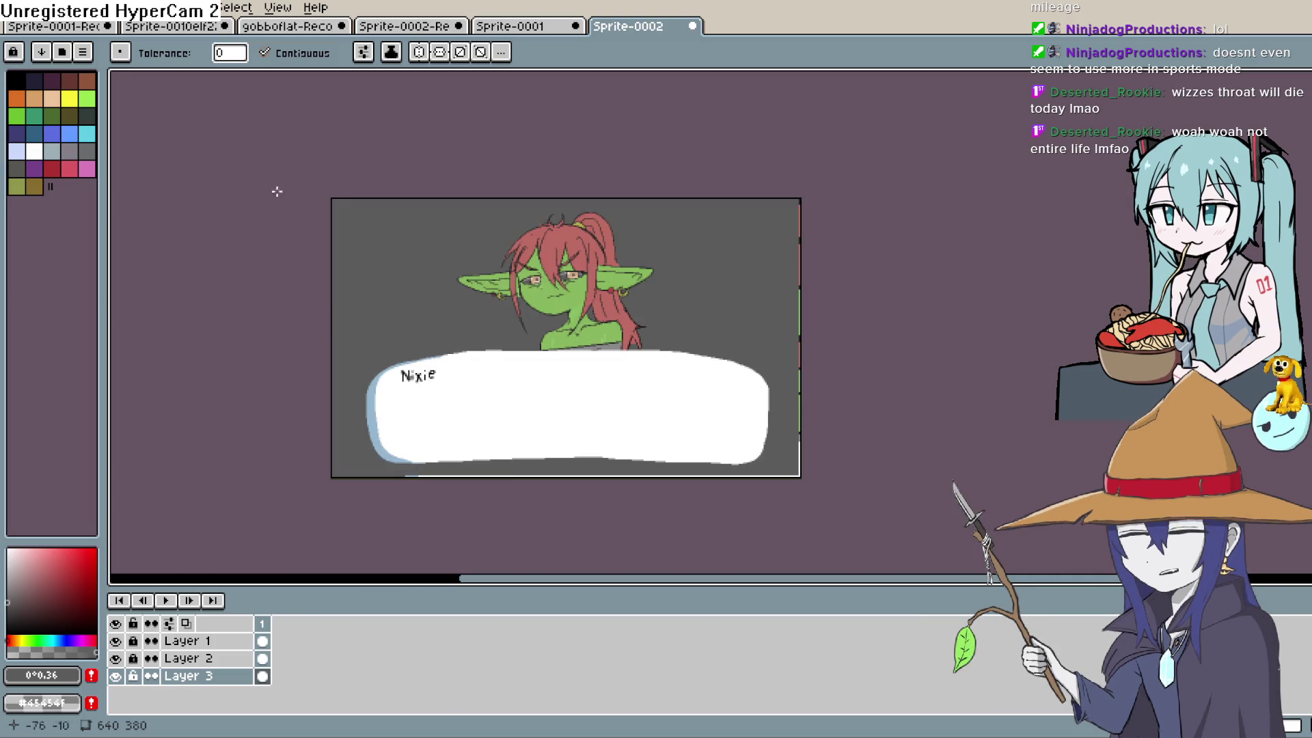
left_click(12, 8)
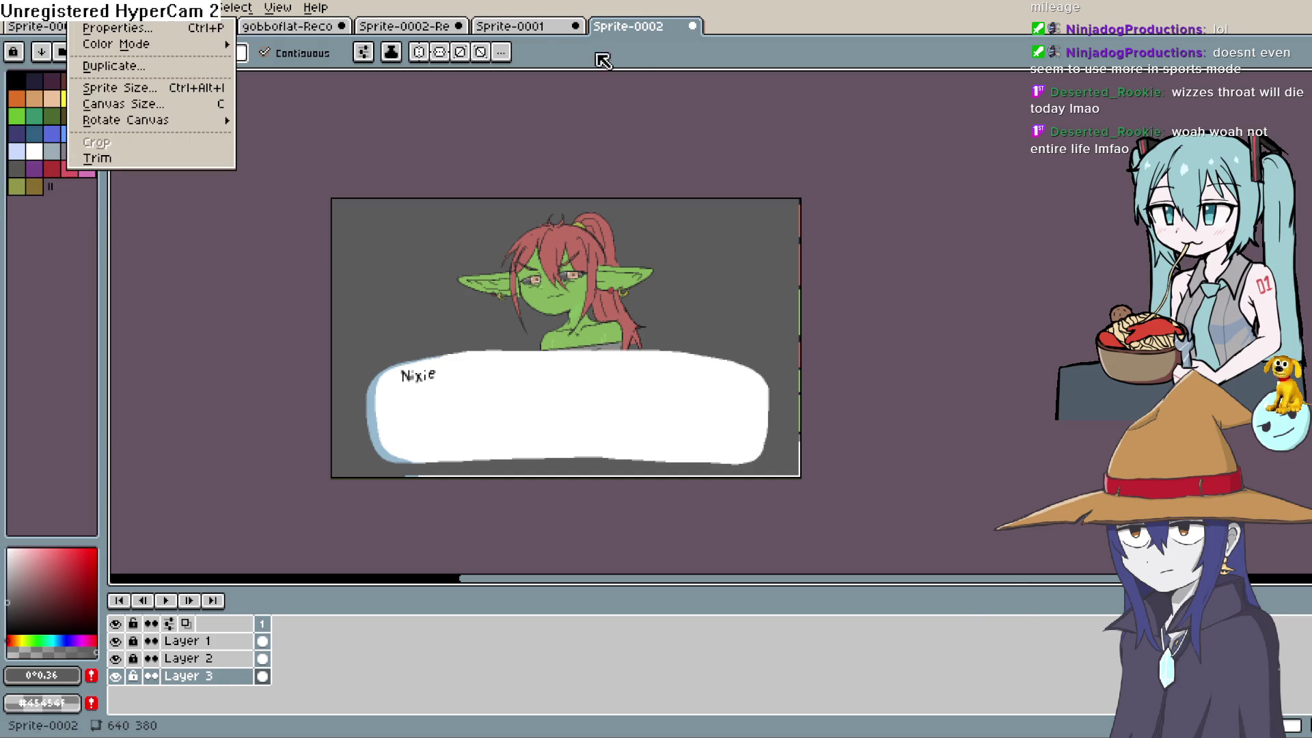
Close the Sprite menu without choosing anything and zoom in on the goblin and Nixie textbox.
left_click(703, 146)
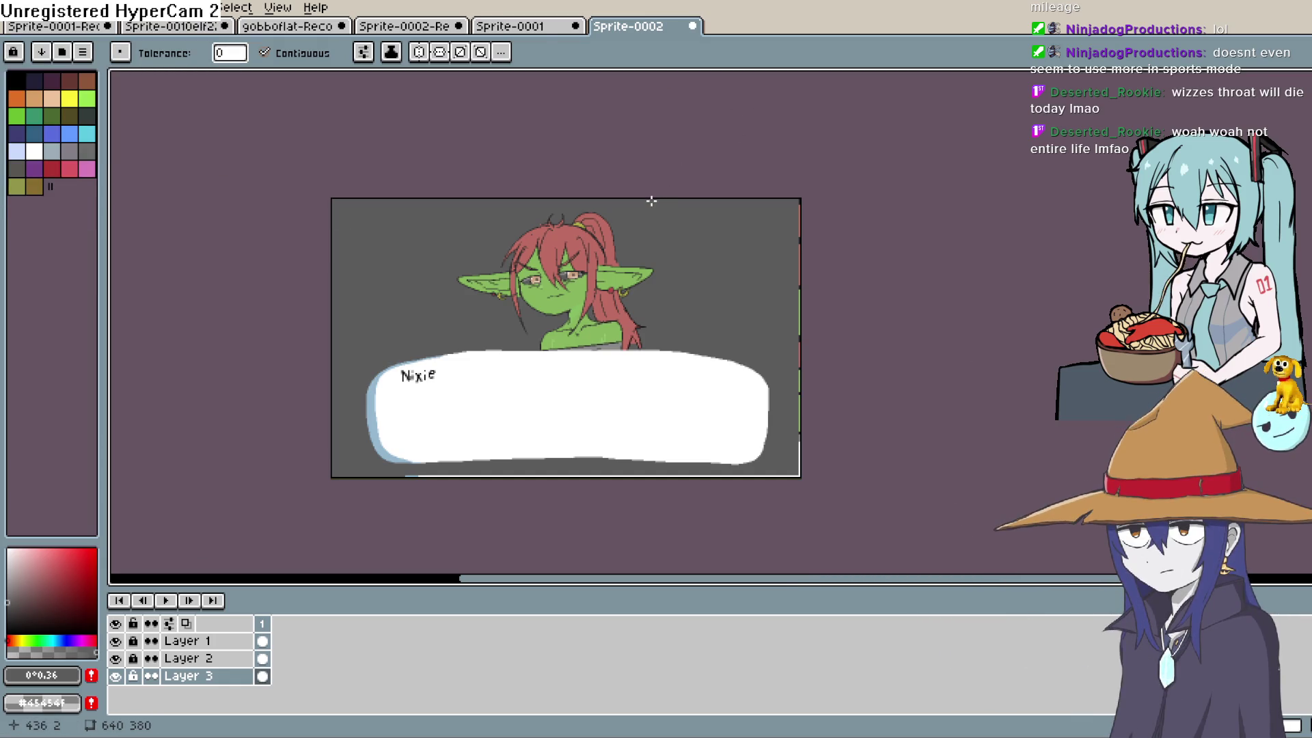
scroll(433, 342, "up", 3)
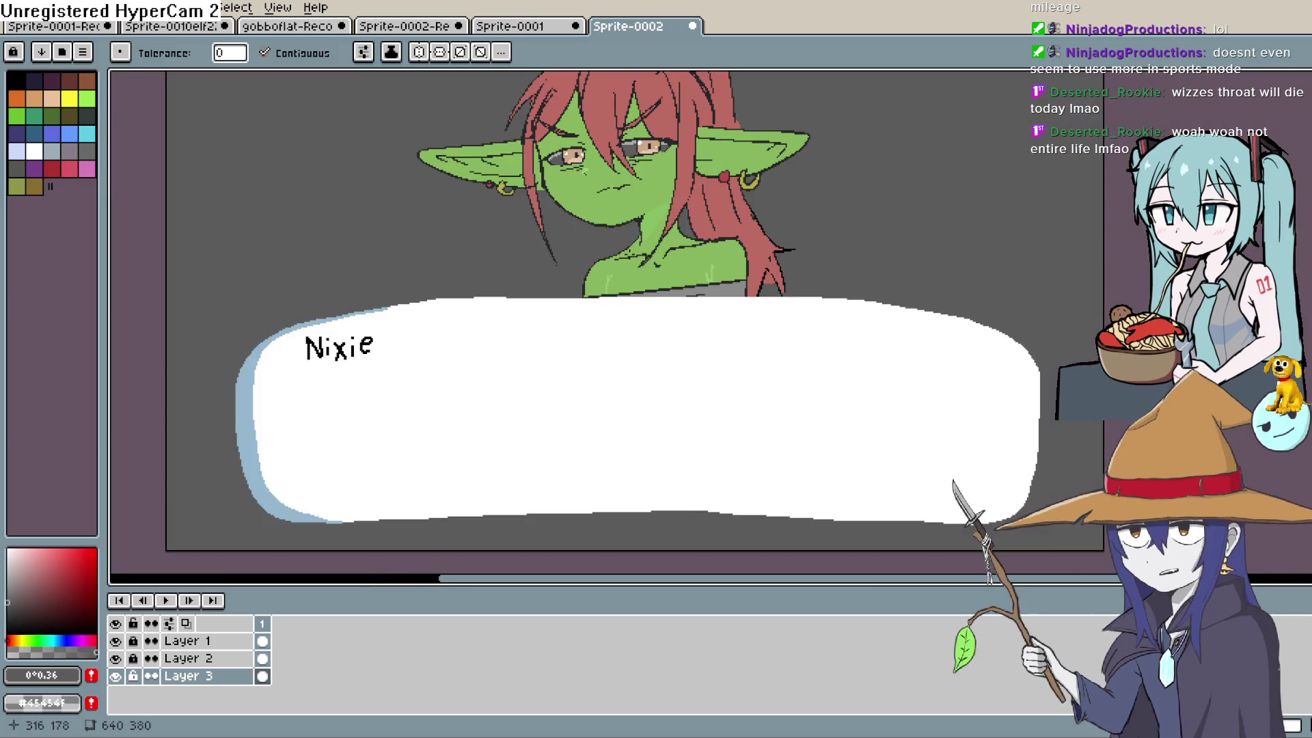
left_click_drag(630, 340, 630, 347)
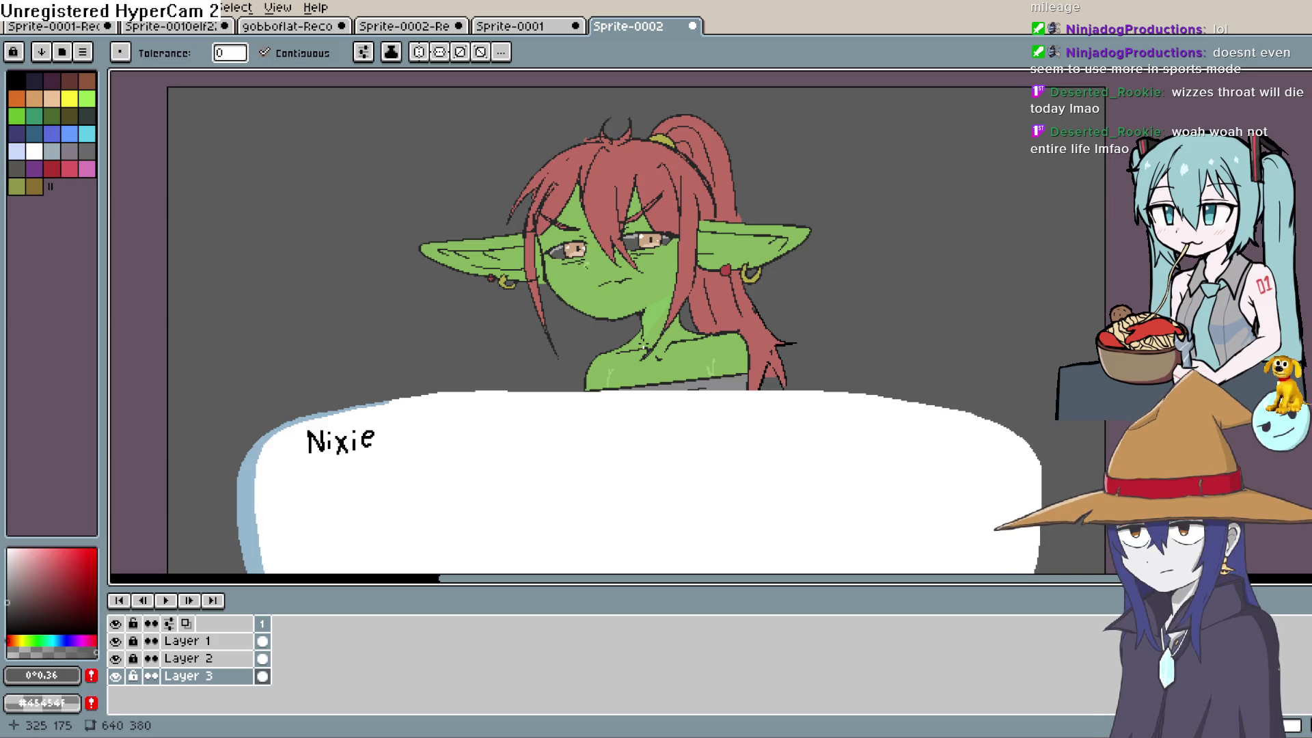
Hide Layer 3, the dark grey background behind the goblin.
left_click(116, 677)
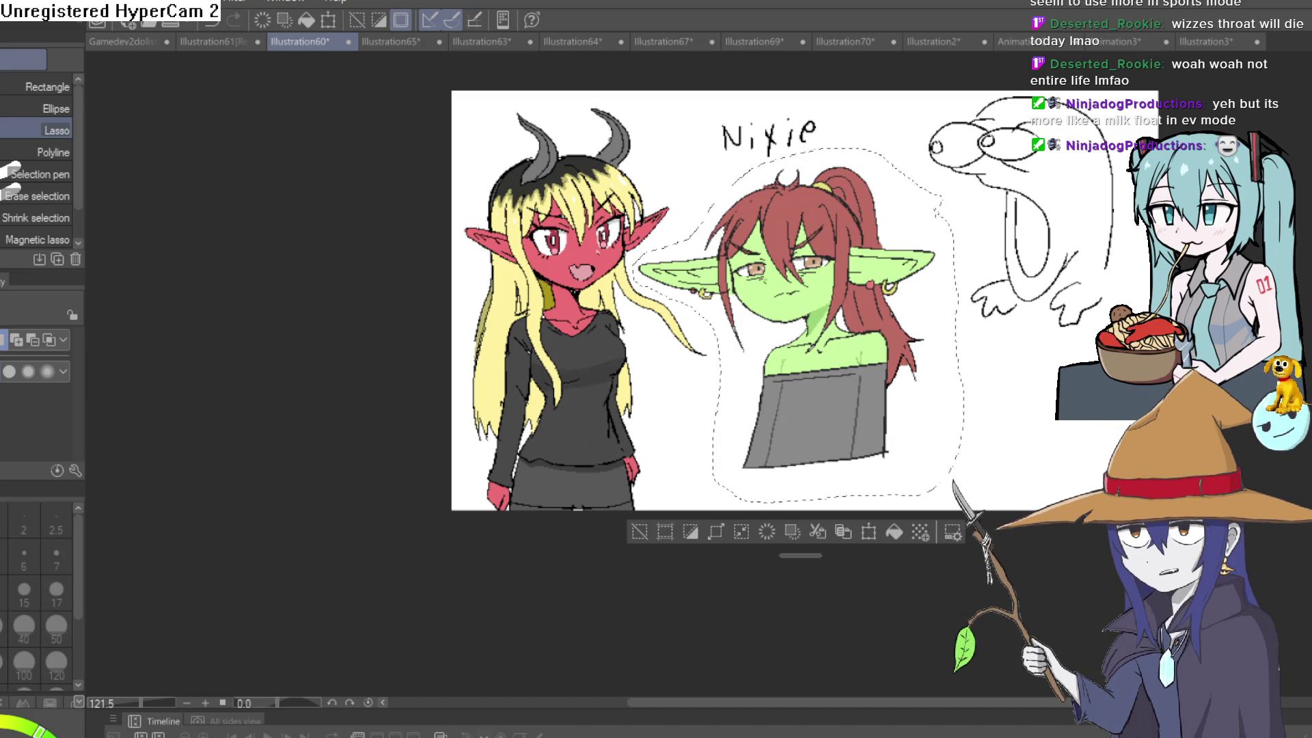
Deselect the lasso around the goblin and recentre the whole Illustration60 drawing.
key("ctrl+d")
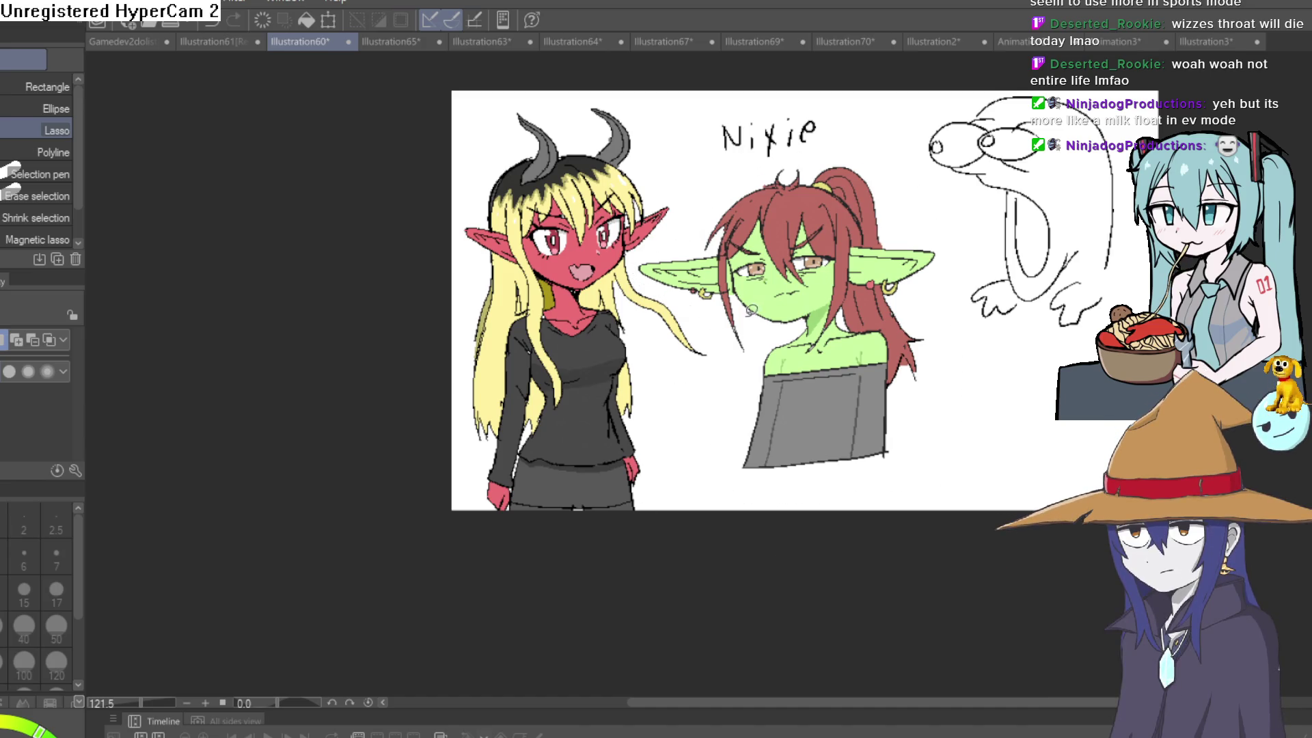
scroll(750, 308, "up", 5)
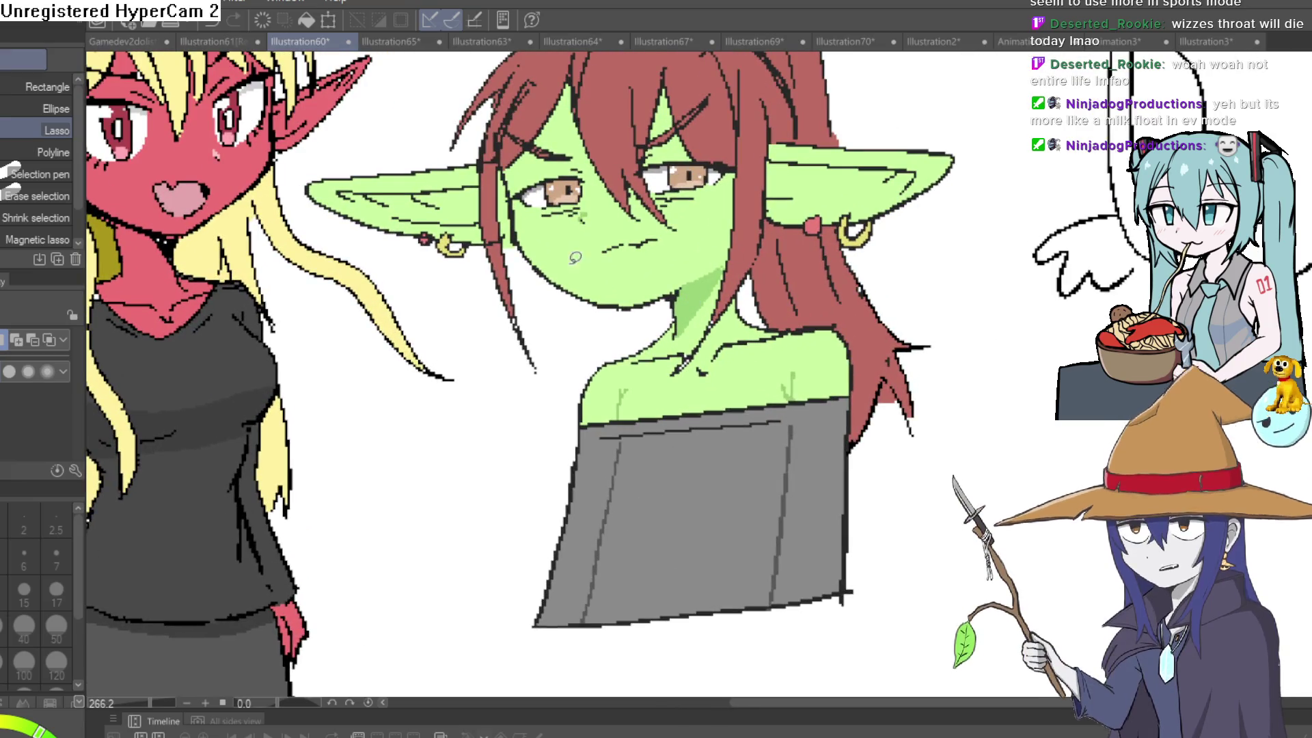
scroll(471, 330, "down", 4)
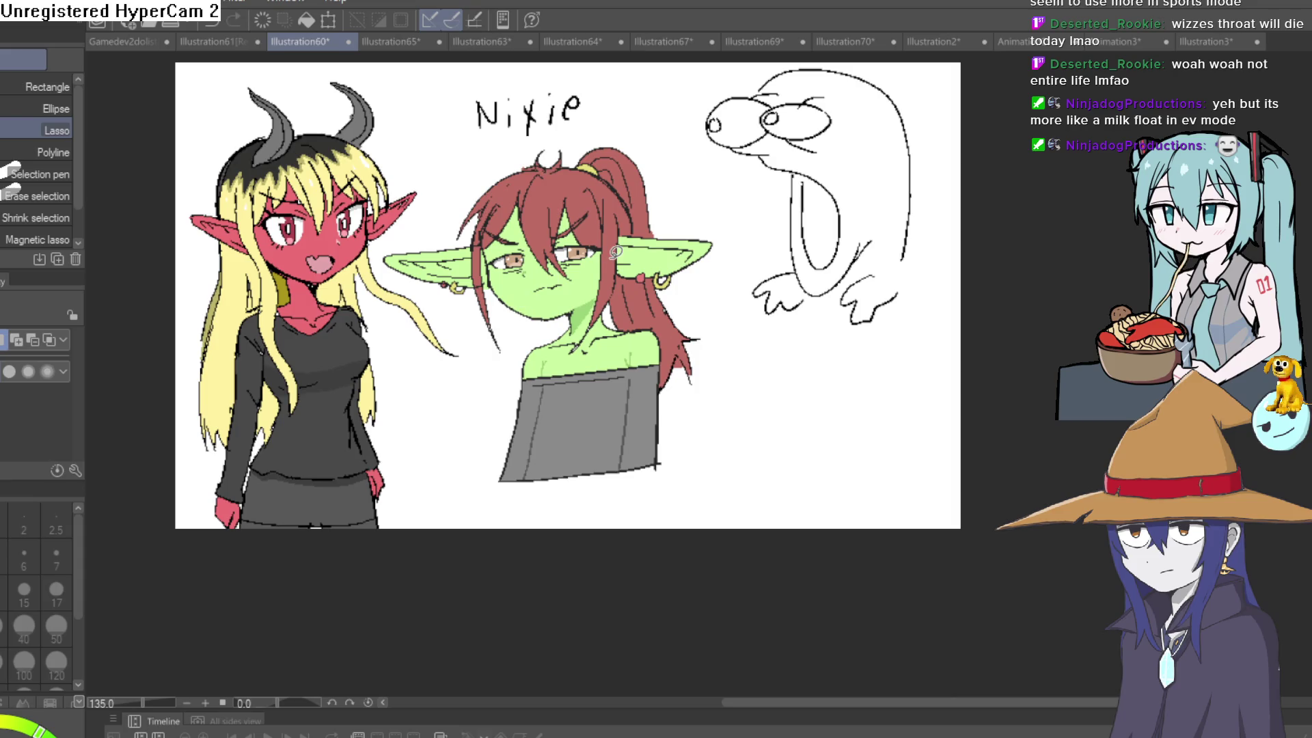
mouse_move(720, 304)
left_mouse_down()
mouse_move(911, 314)
mouse_move(937, 388)
left_mouse_up()
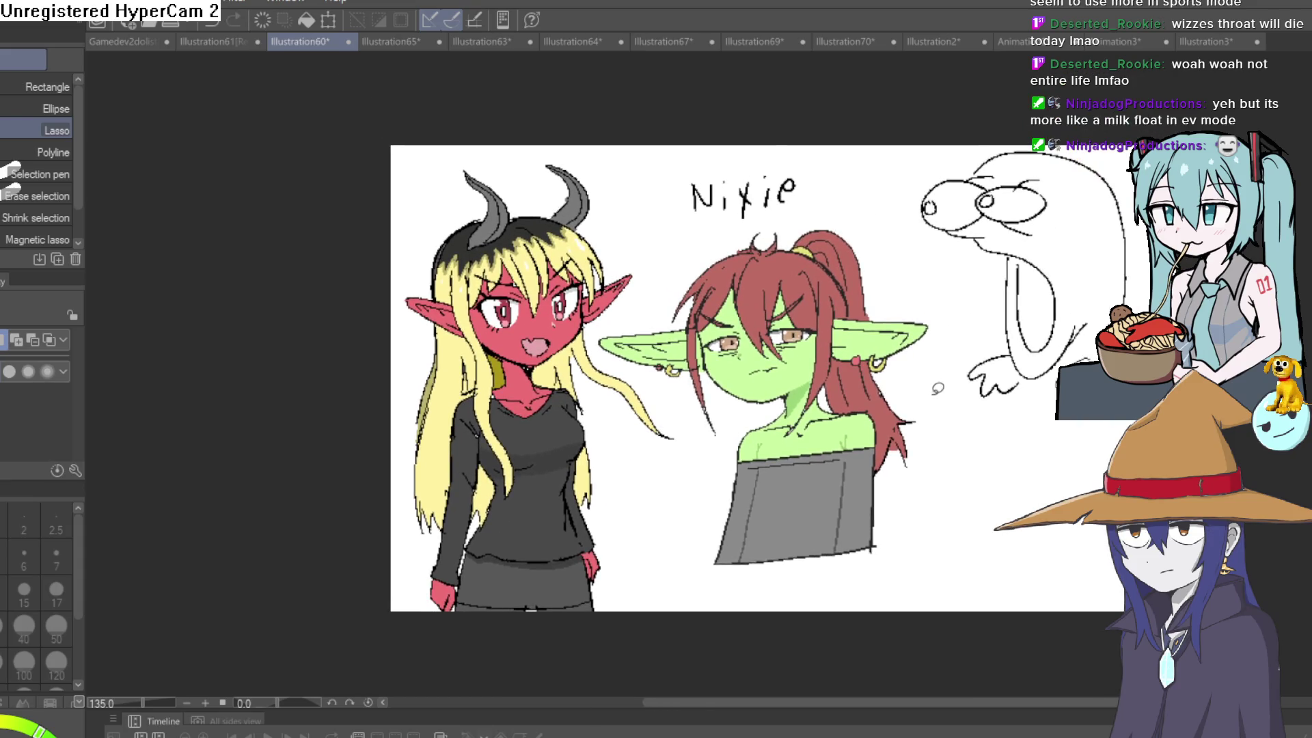
scroll(827, 437, "up", 1)
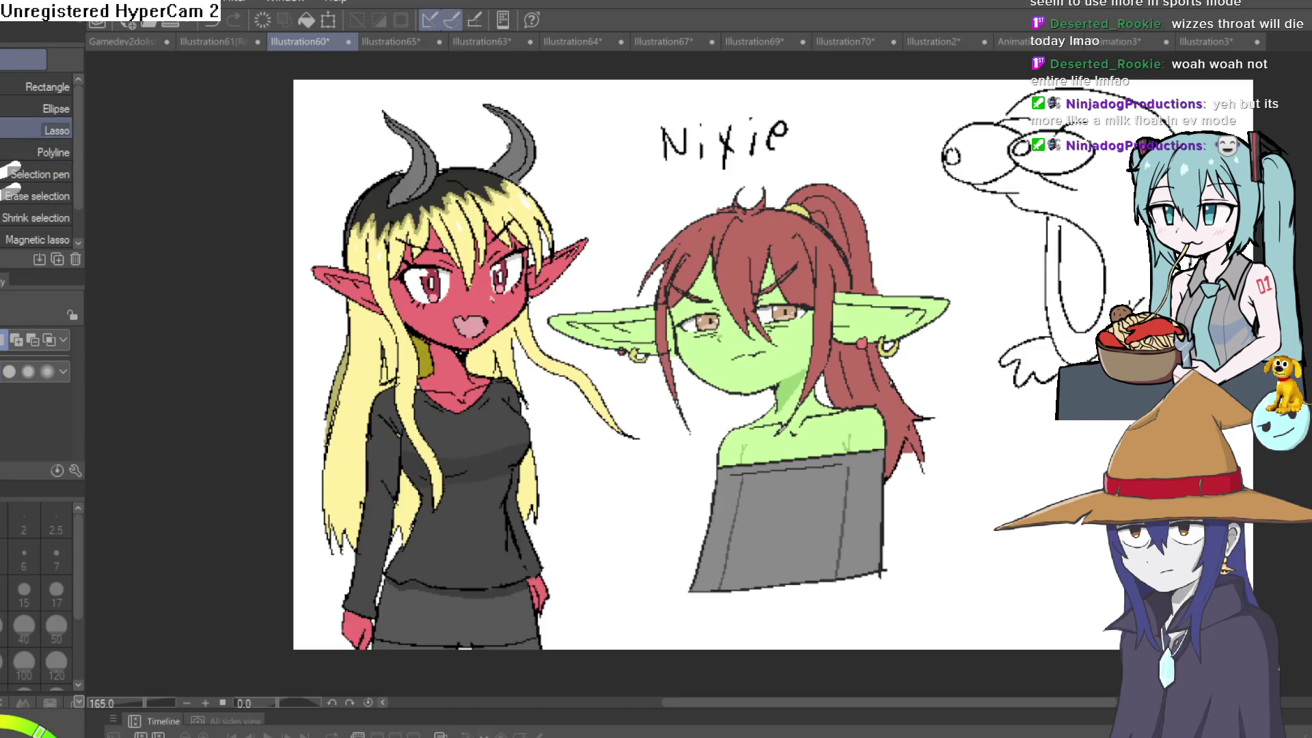
Auto-select the background and invert the selection onto the artwork, leaving out the Nixie text and sketch.
key("w")
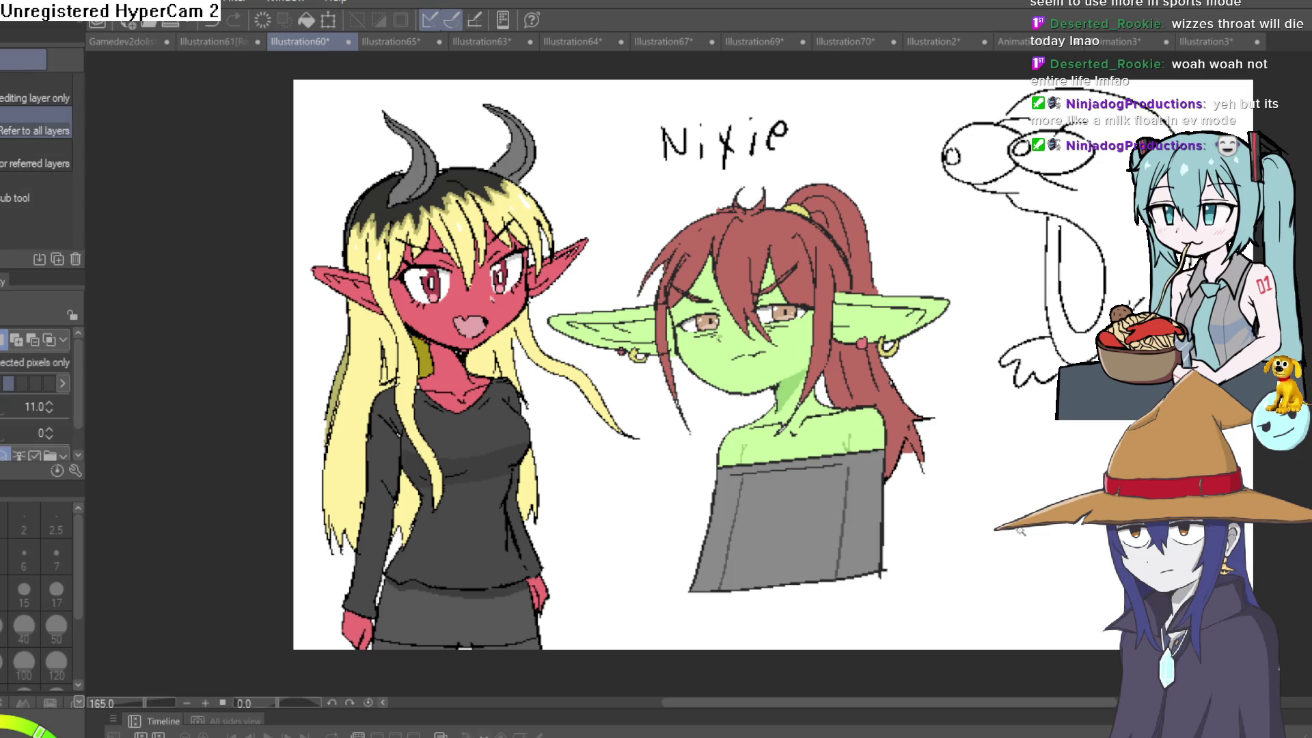
left_click(875, 593)
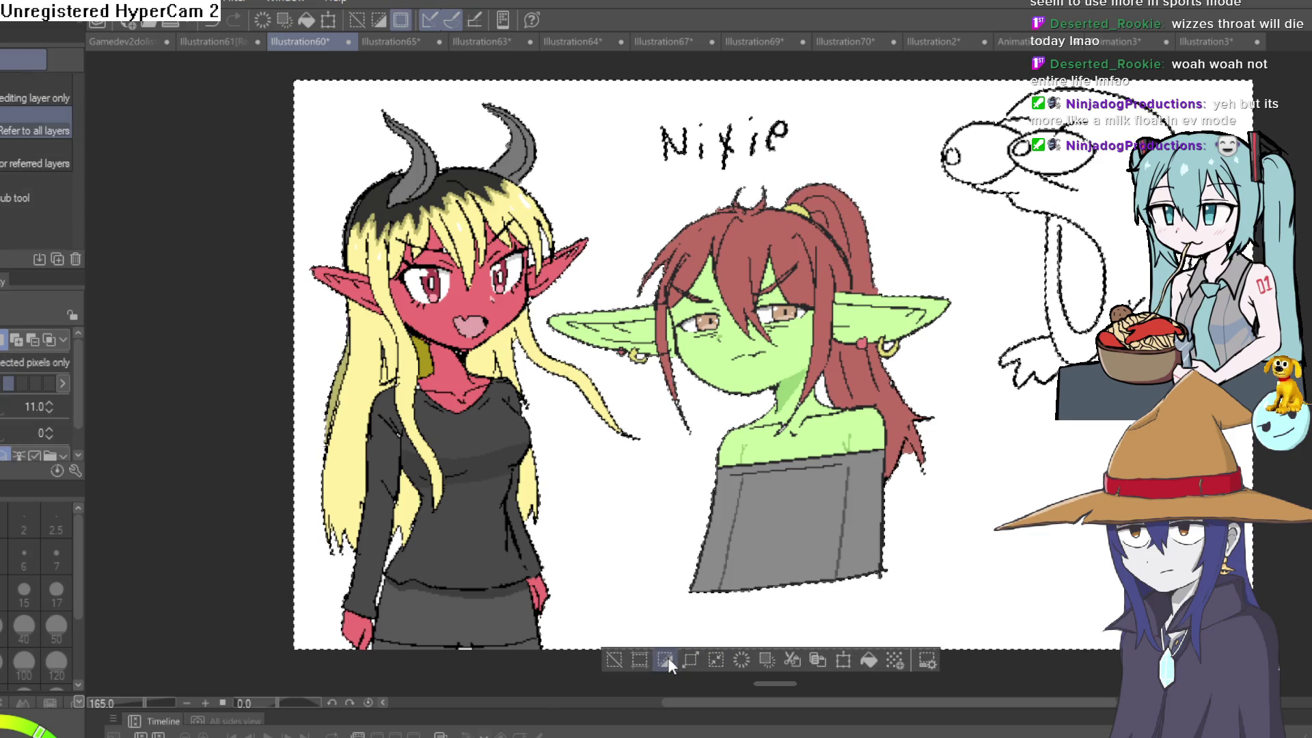
left_click(716, 663)
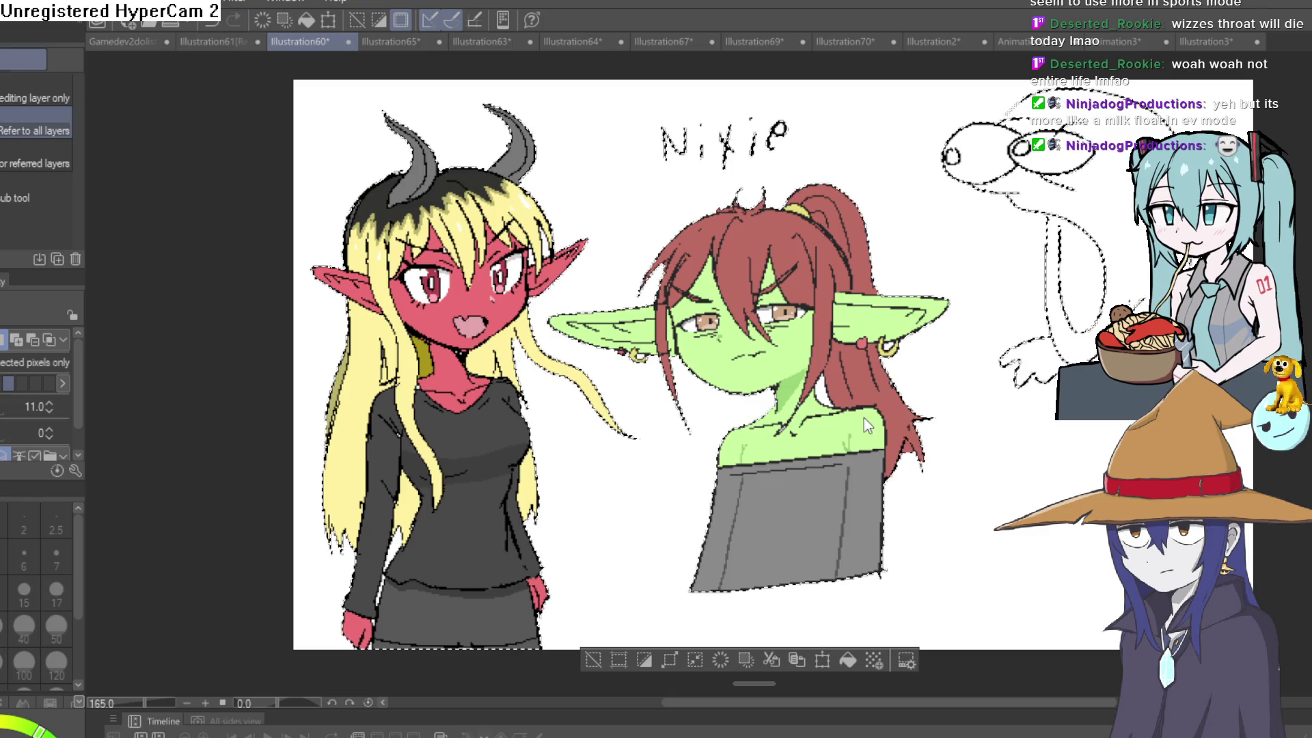
left_click(694, 660)
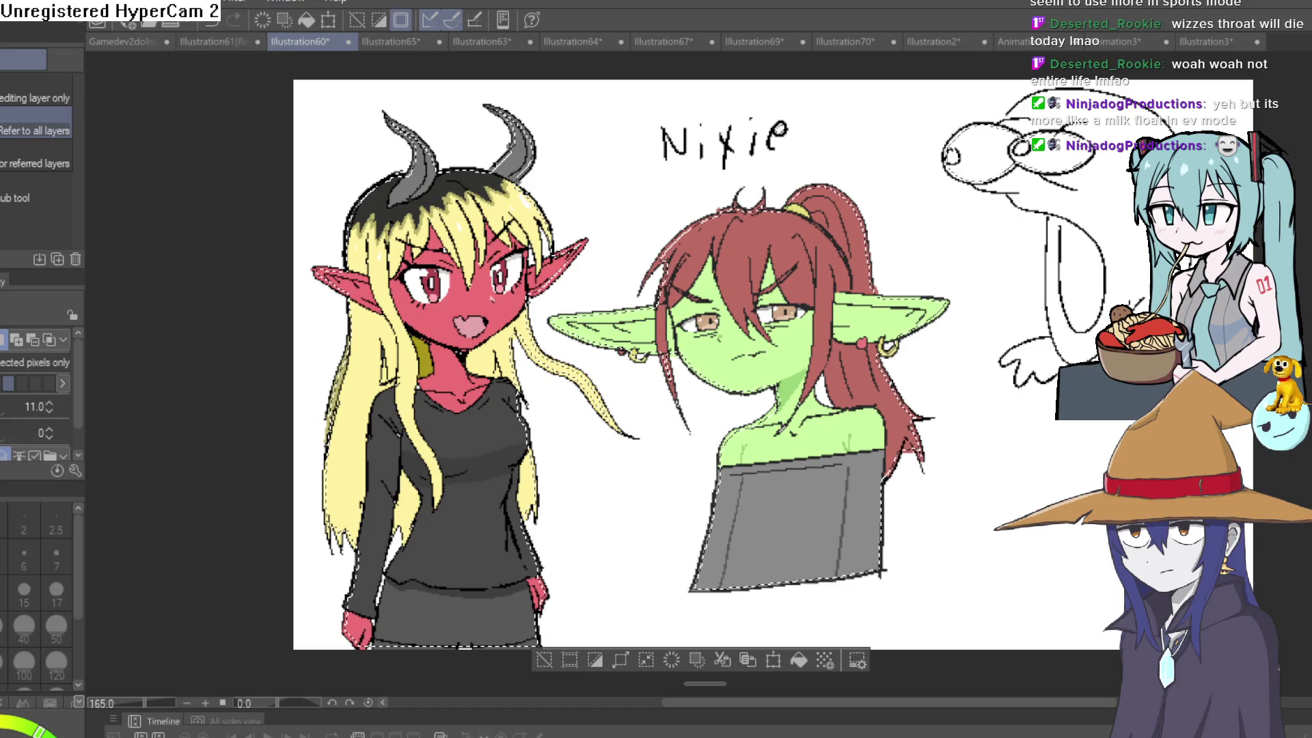
Try deleting and filling inside the selection, then undo both to restore the artwork.
key("Delete")
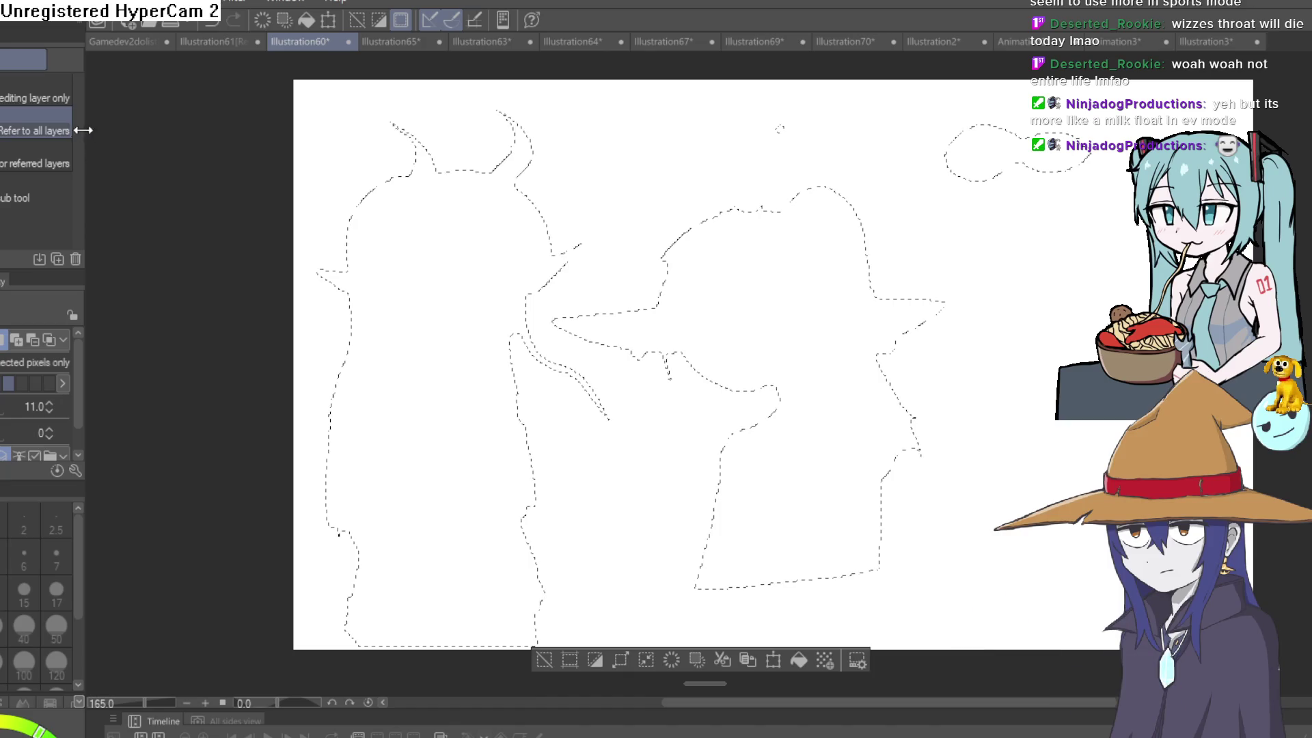
key("g")
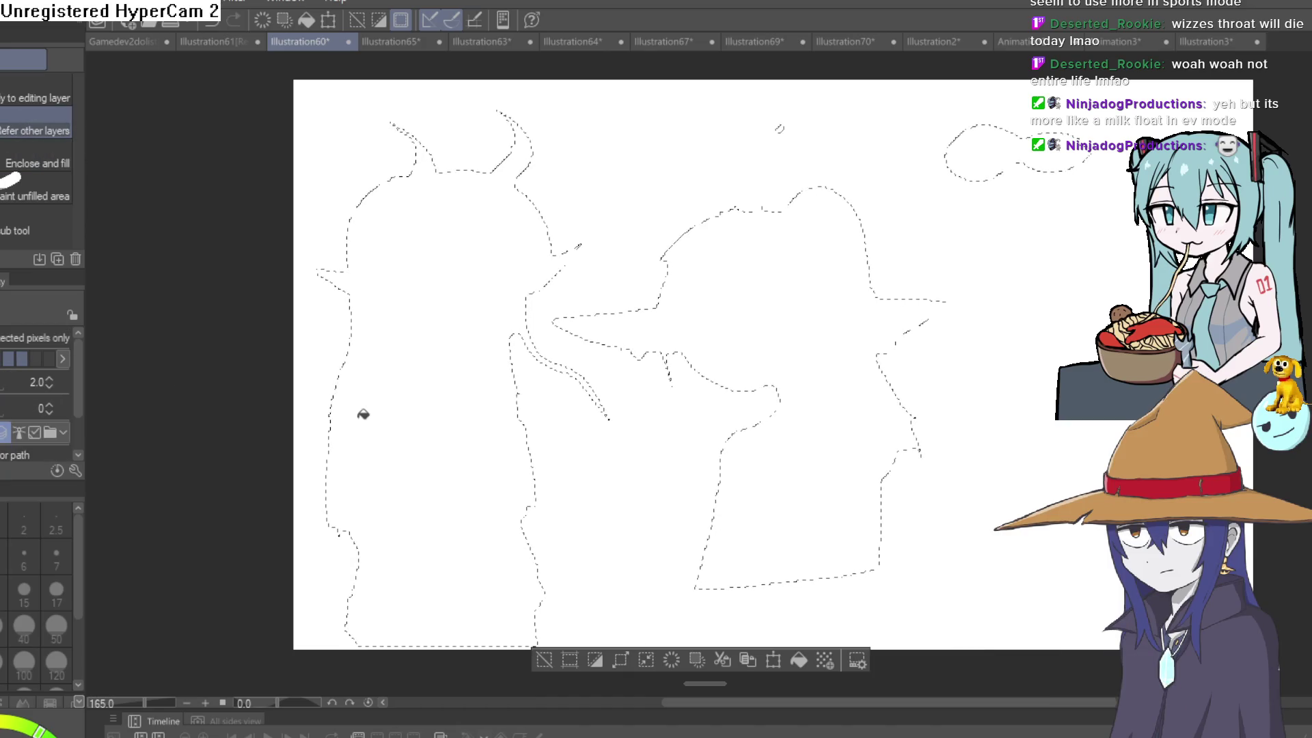
key("ctrl+z")
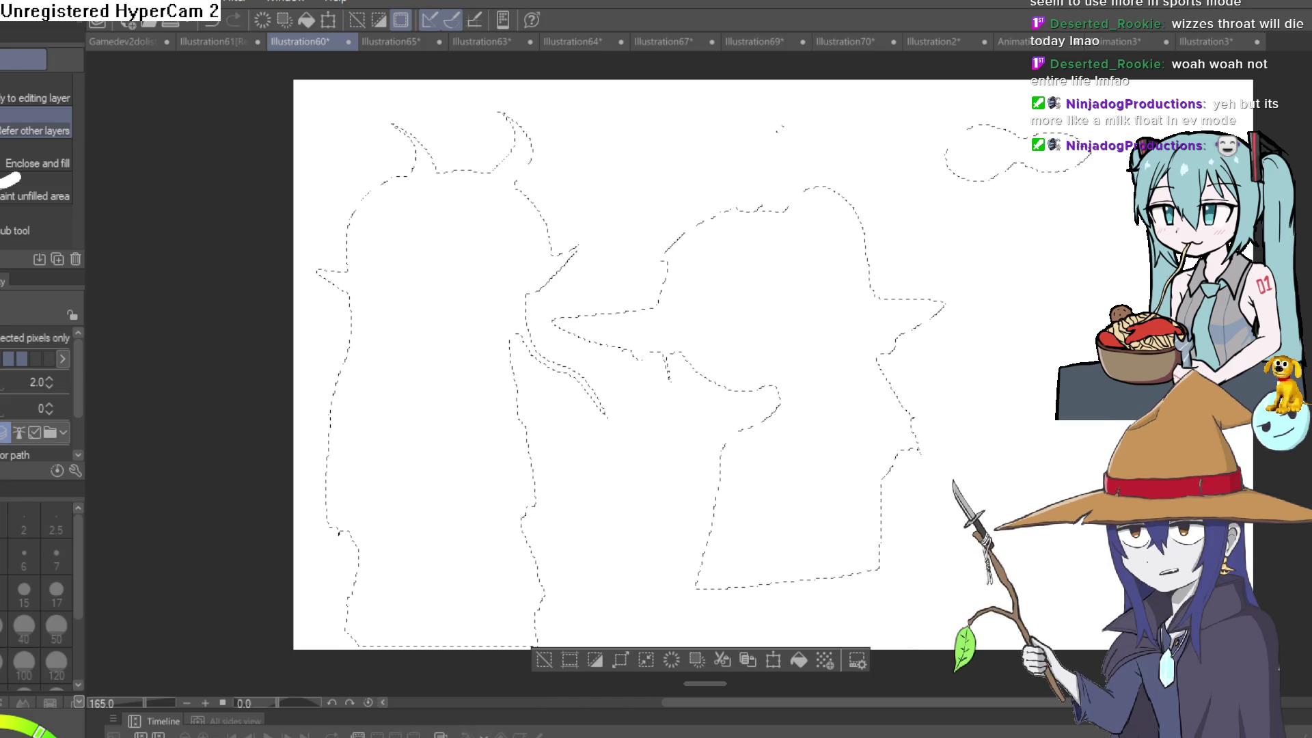
key("ctrl+z")
key("ctrl+z")
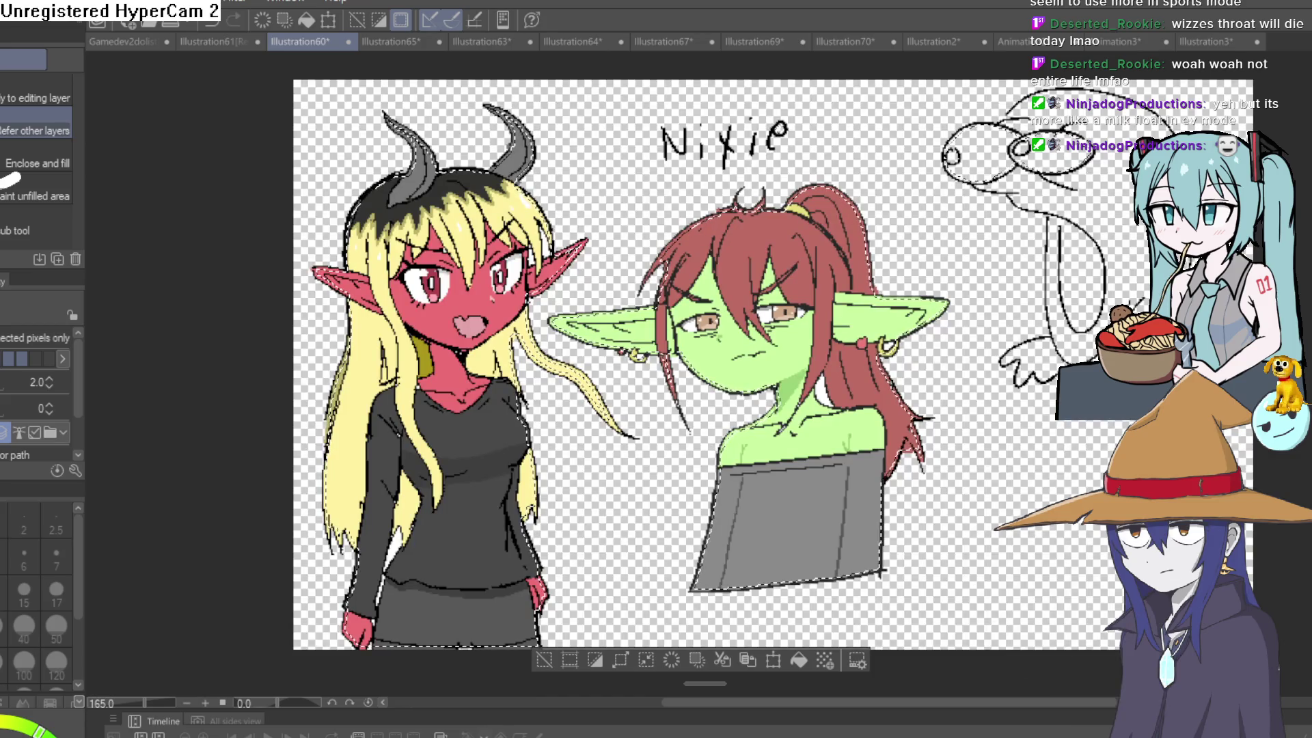
Clear the selection and pan the view to show the whole drawing.
scroll(632, 578, "up", 3)
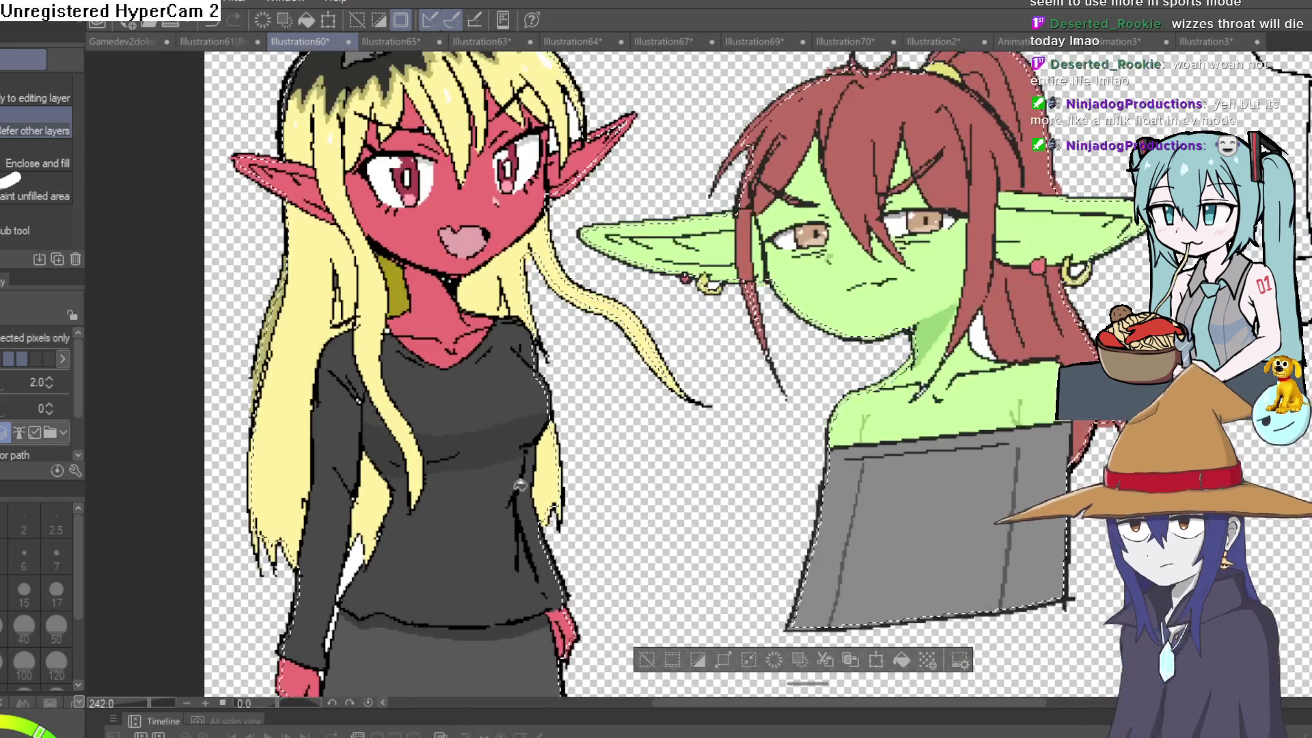
key("ctrl+d")
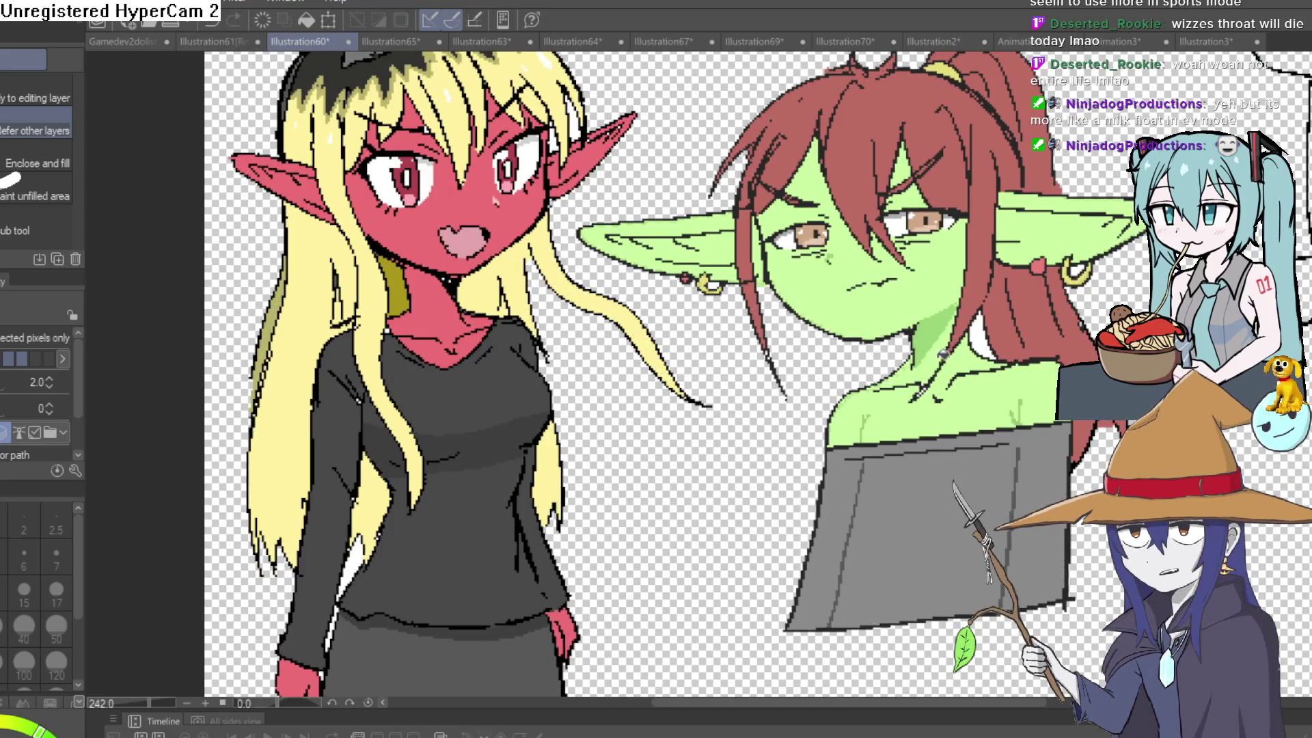
scroll(640, 690, "down", 2)
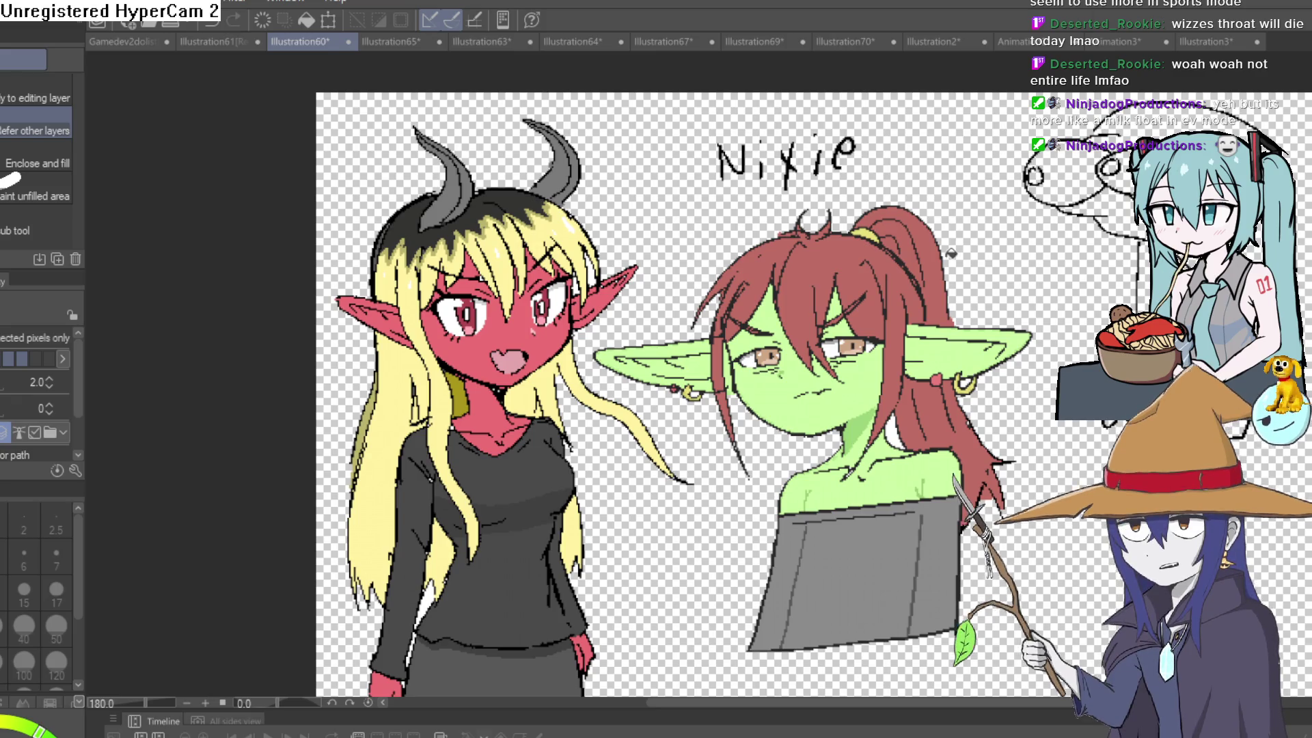
mouse_move(1021, 301)
left_mouse_down()
mouse_move(967, 225)
mouse_move(921, 274)
mouse_move(905, 239)
left_mouse_up()
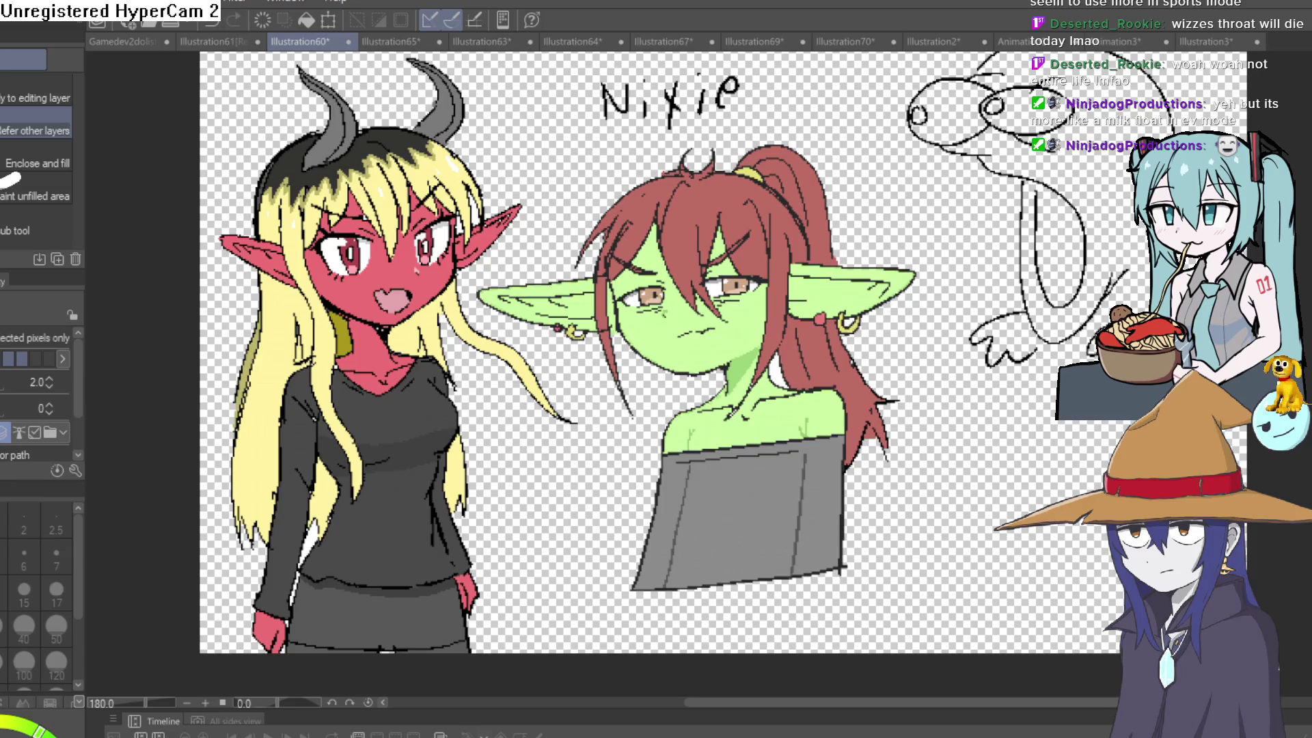
Switch to the selection tool and lasso freehand around the green goblin girl.
key("m")
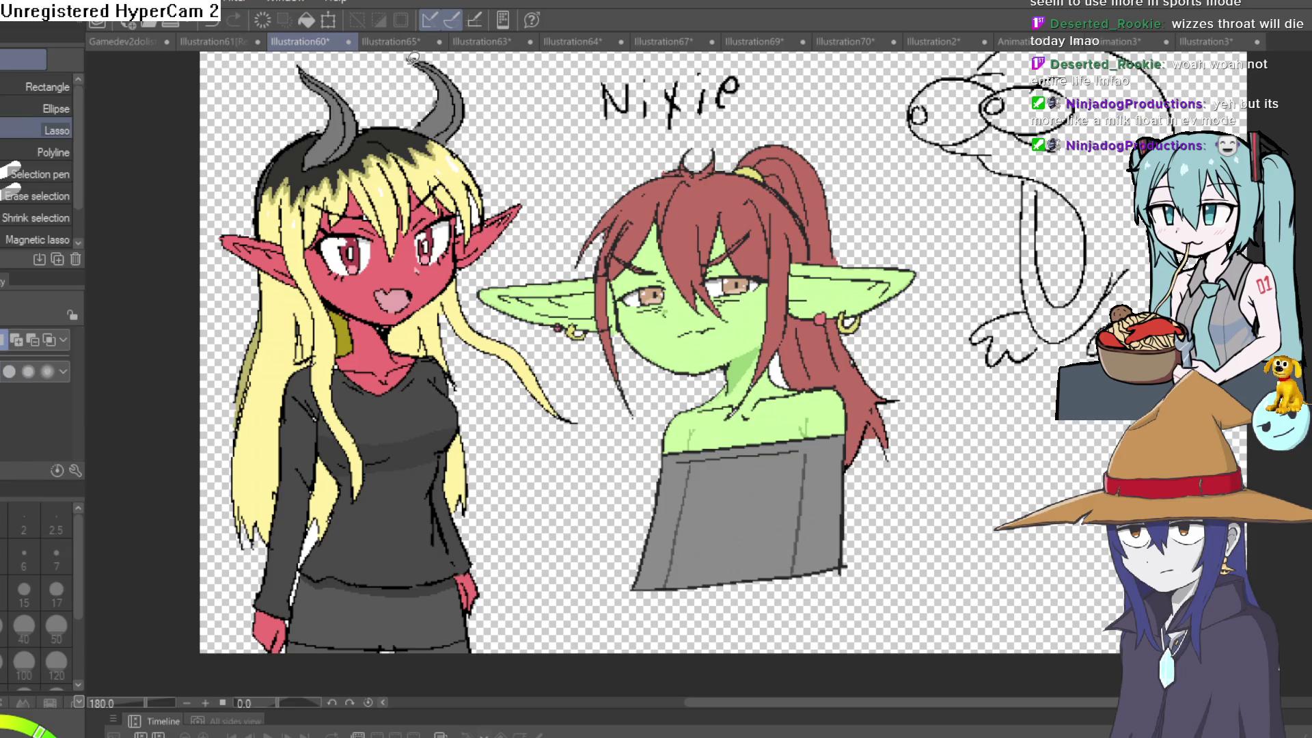
mouse_move(866, 177)
left_mouse_down()
mouse_move(953, 311)
mouse_move(918, 557)
mouse_move(677, 634)
mouse_move(613, 413)
mouse_move(472, 283)
mouse_move(691, 134)
mouse_move(857, 127)
mouse_move(866, 179)
left_mouse_up()
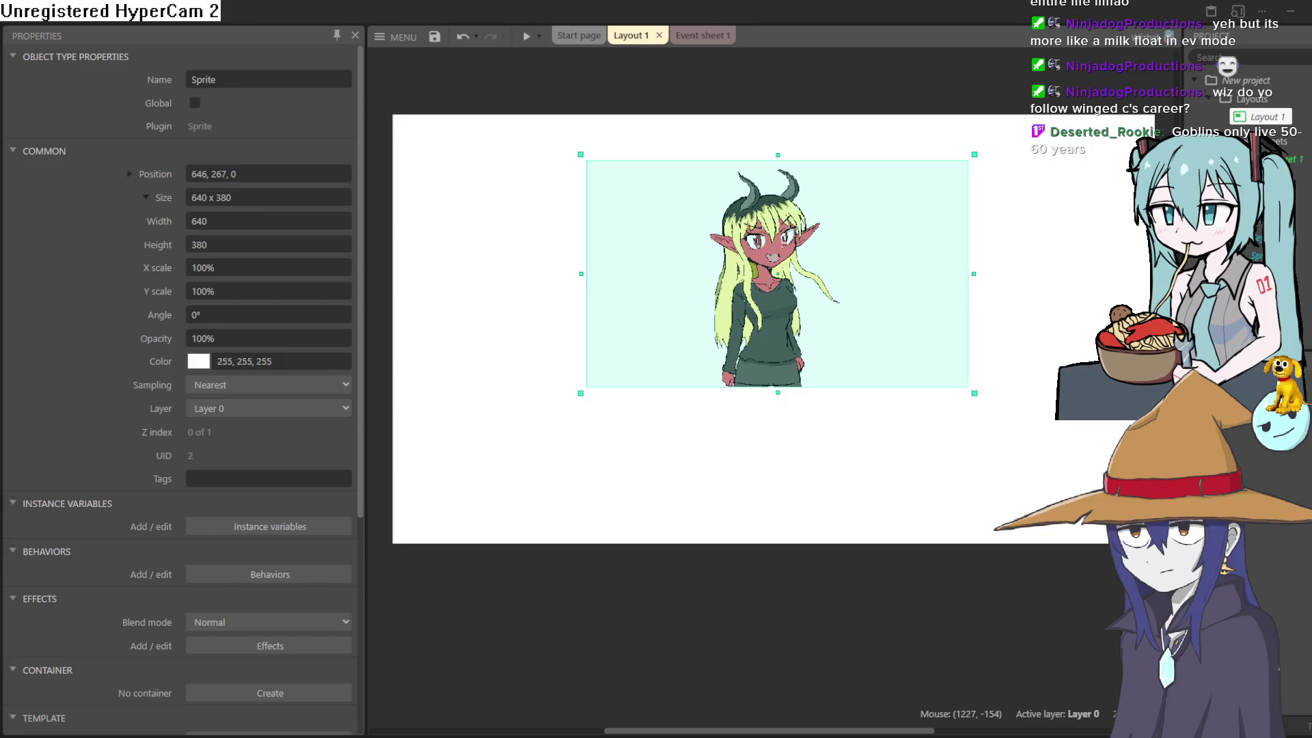
scroll(772, 328, "up", 5)
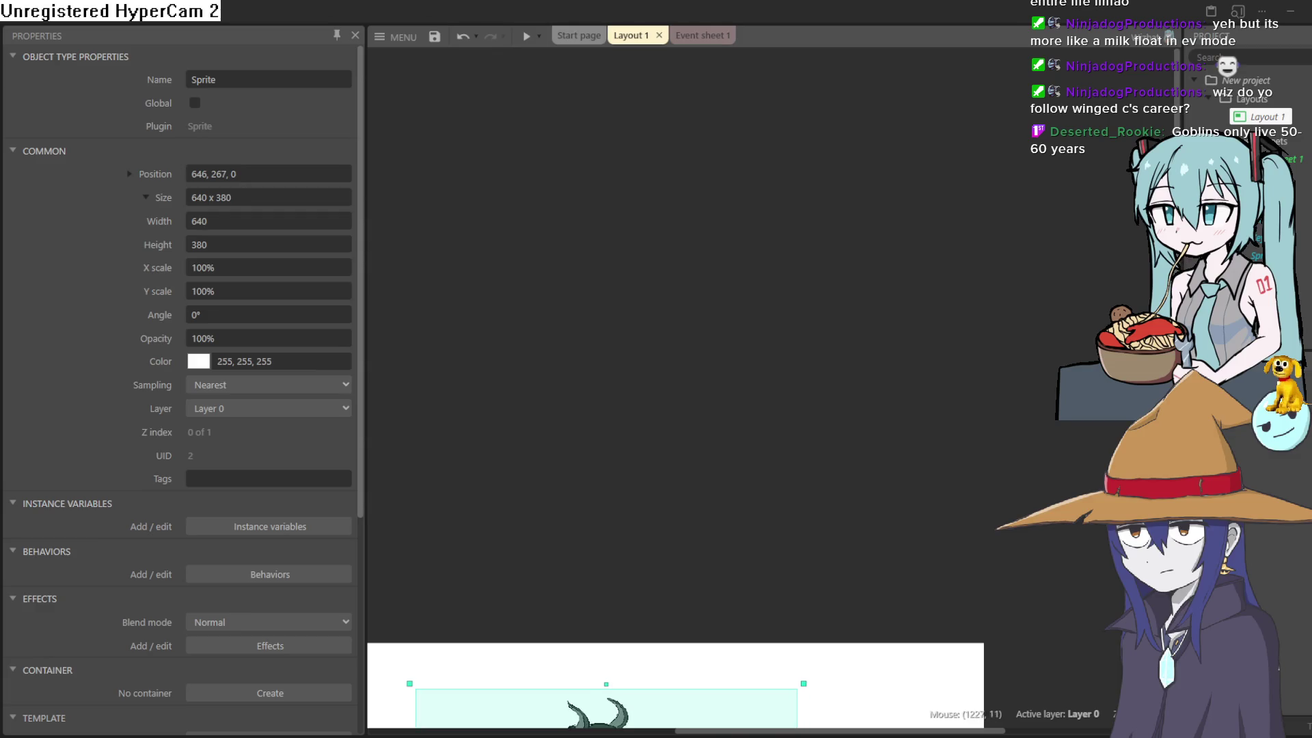
left_click(951, 649)
scroll(888, 656, "right", 3)
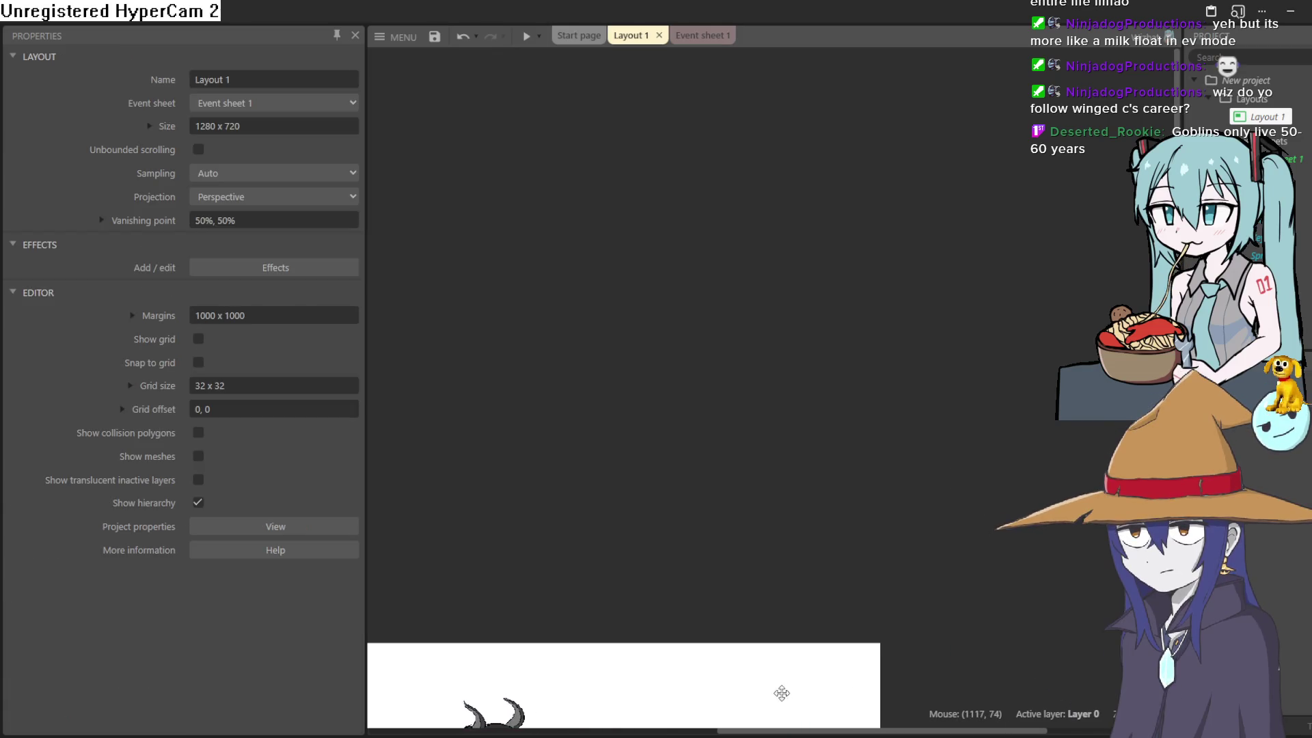
mouse_move(781, 693)
left_mouse_down()
mouse_move(1220, 40)
mouse_move(1009, 263)
left_mouse_up()
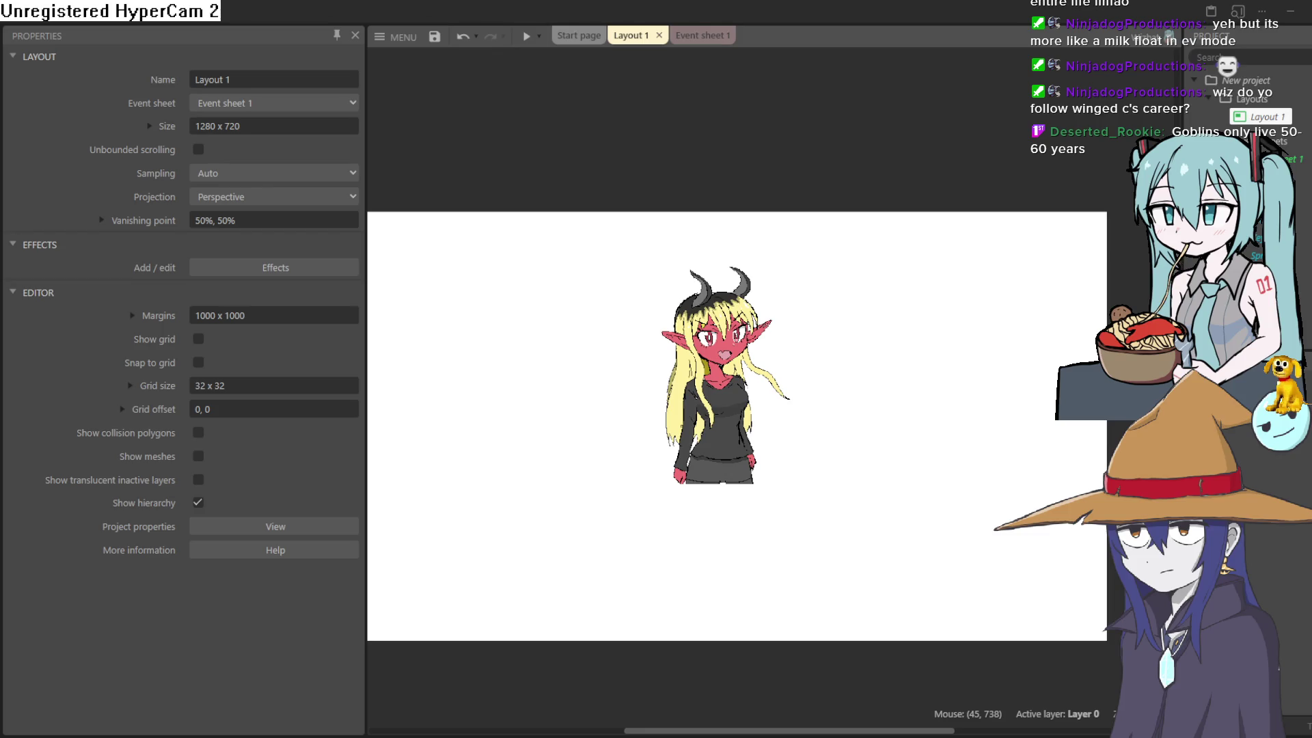
key("alt+Tab")
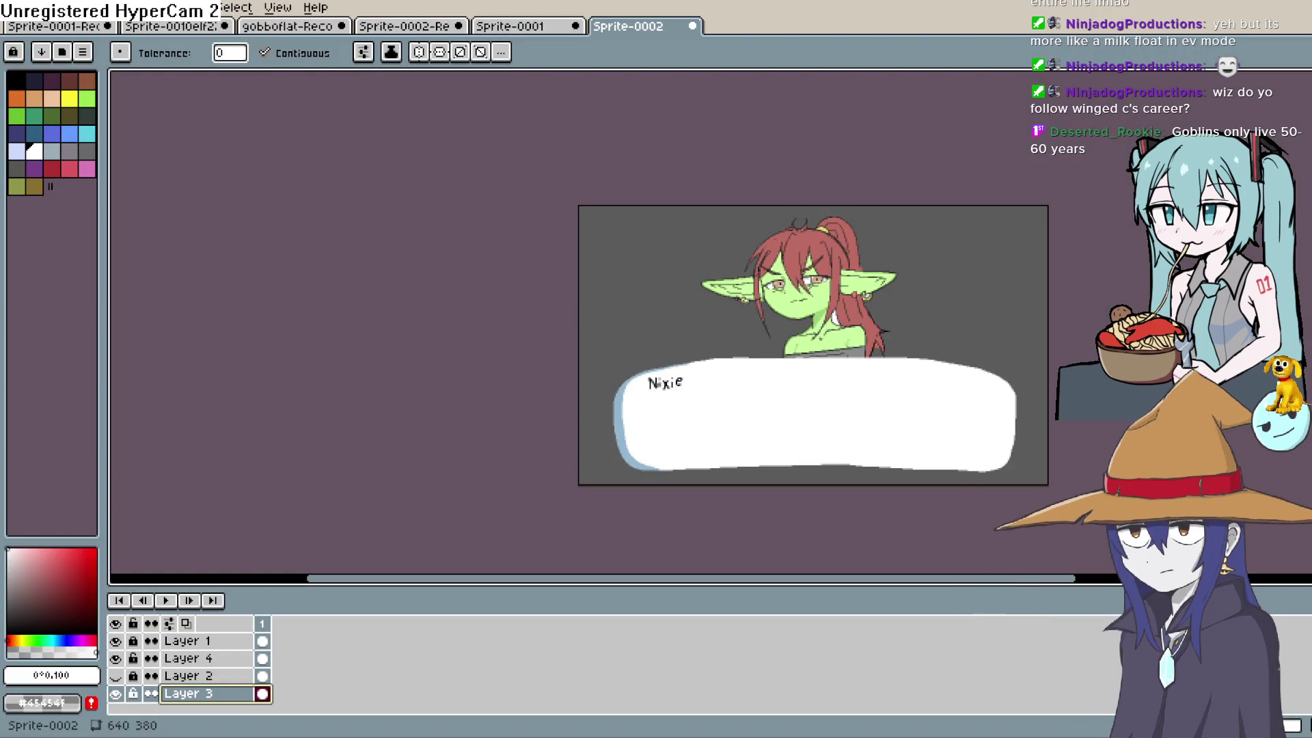
Toggle layer visibility to identify each layer's contents and make Layer 1 the working layer.
left_click_drag(931, 352, 829, 303)
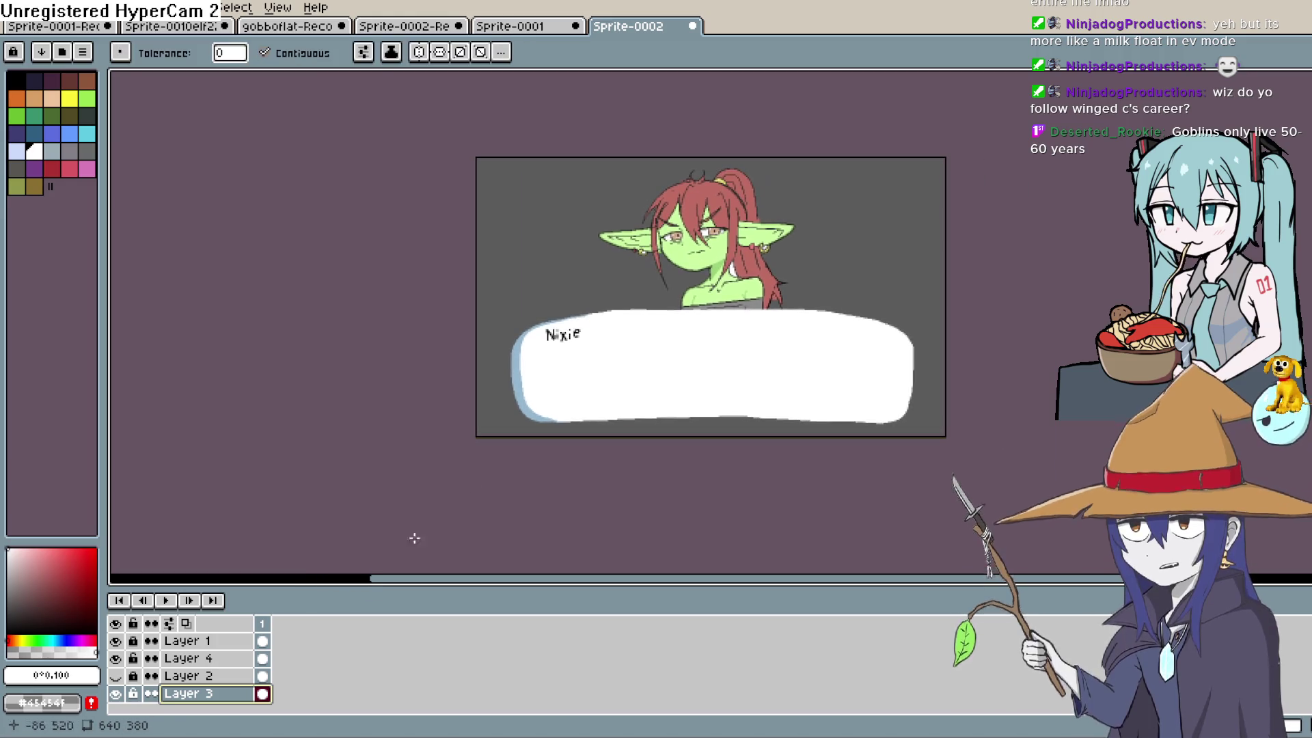
left_click(191, 658)
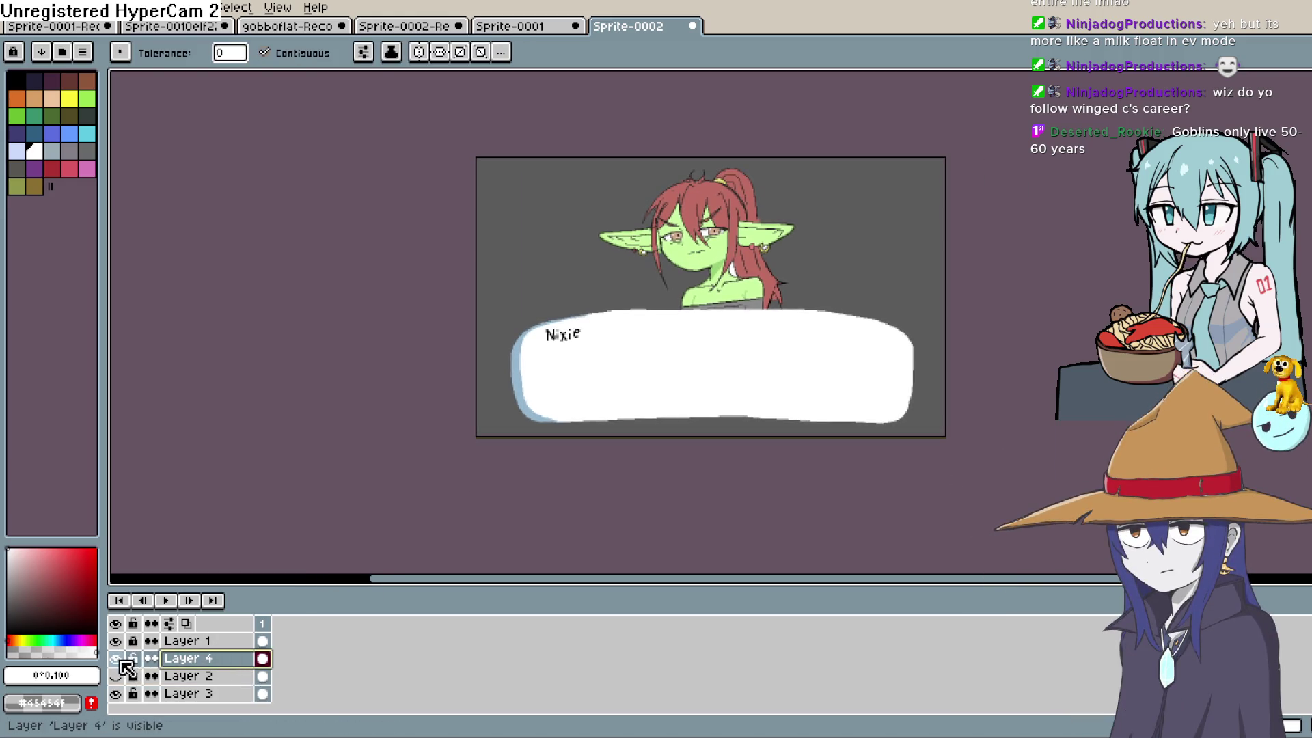
left_click(116, 658)
left_click(115, 658)
left_click(116, 640)
left_click(116, 640)
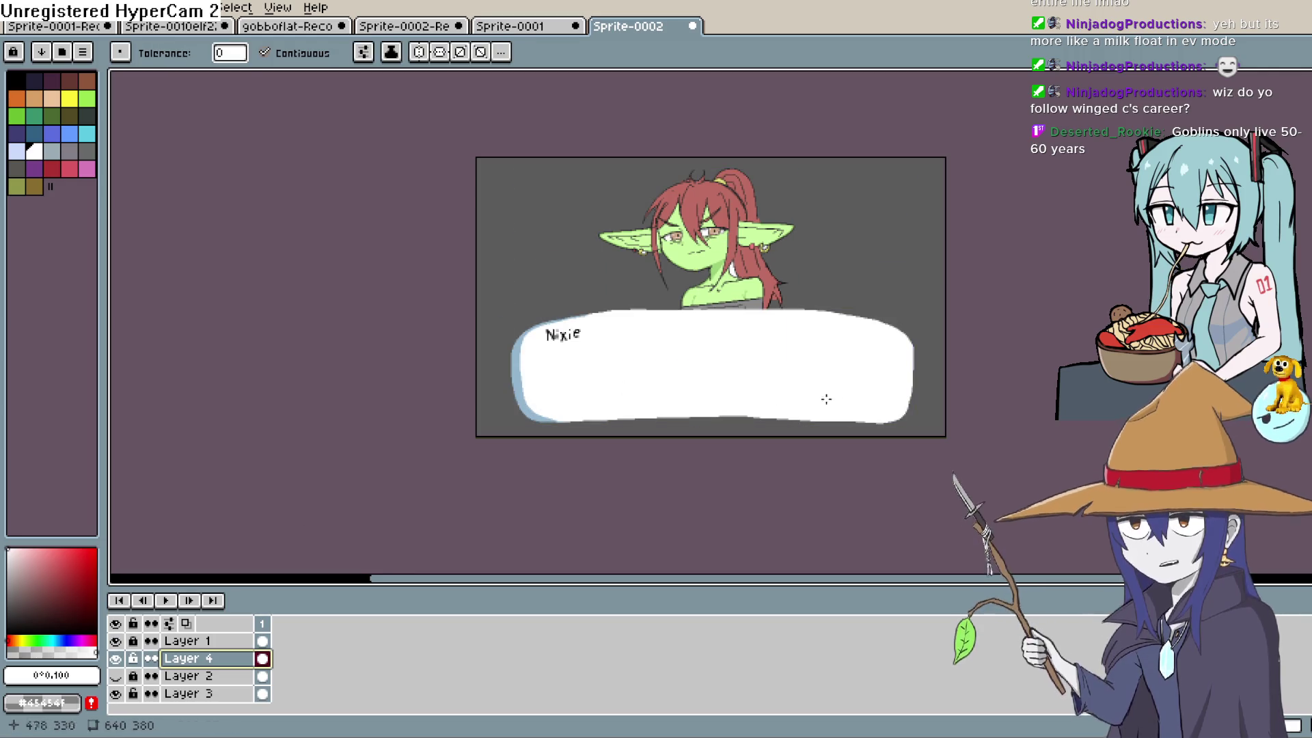
left_click(261, 641)
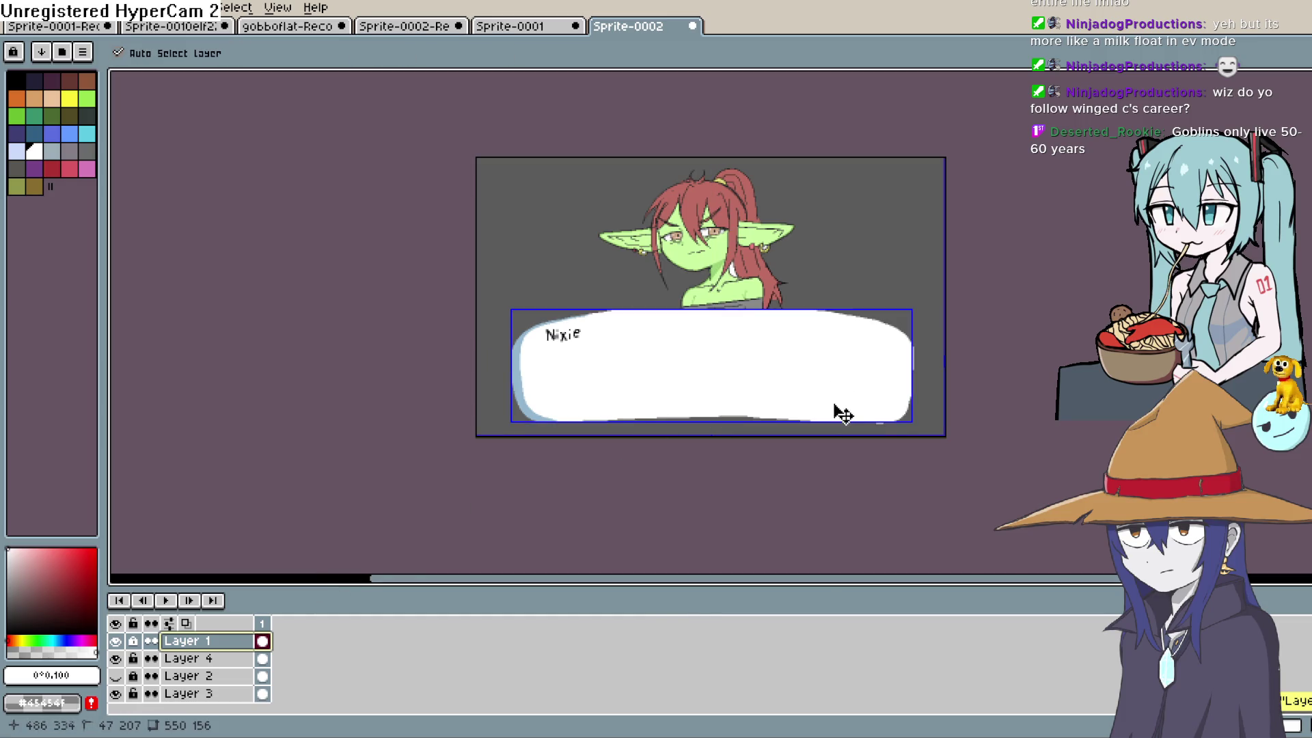
Lasso the Nixie textbox on Layer 1, move it down to the bottom edge, and commit.
key("v")
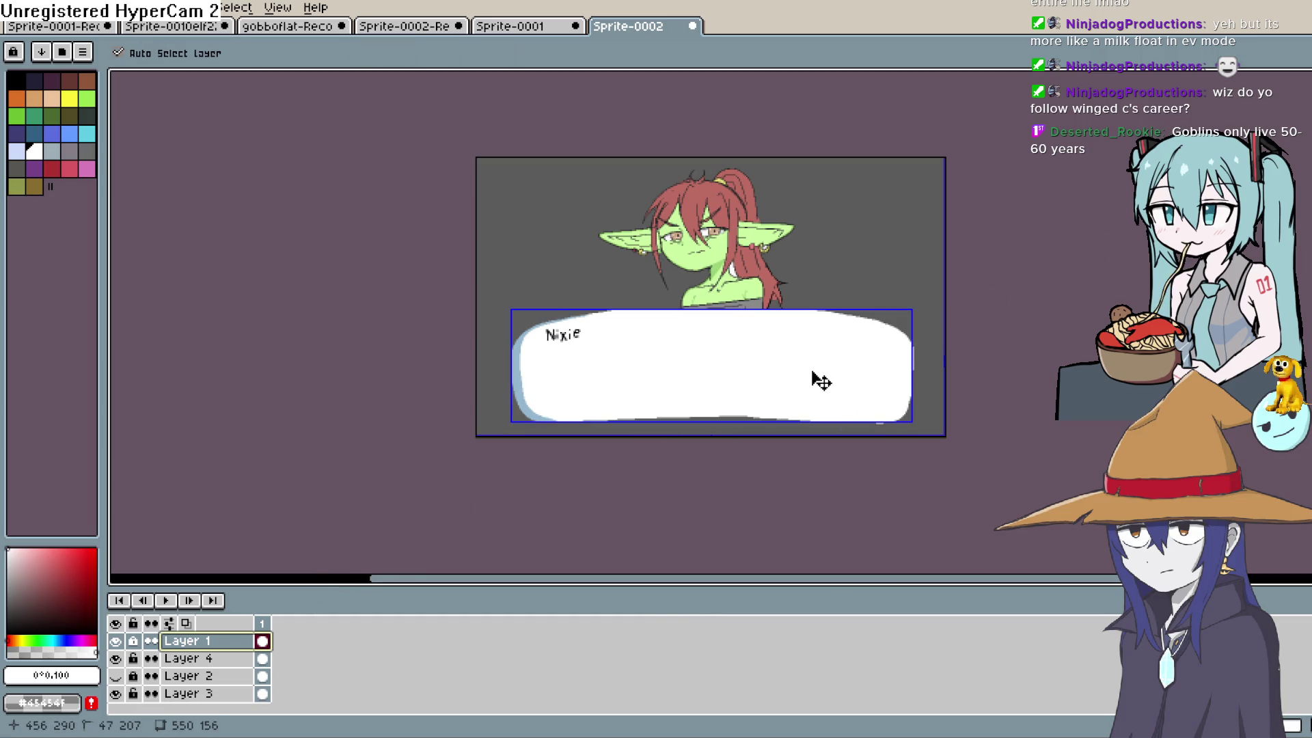
key("w")
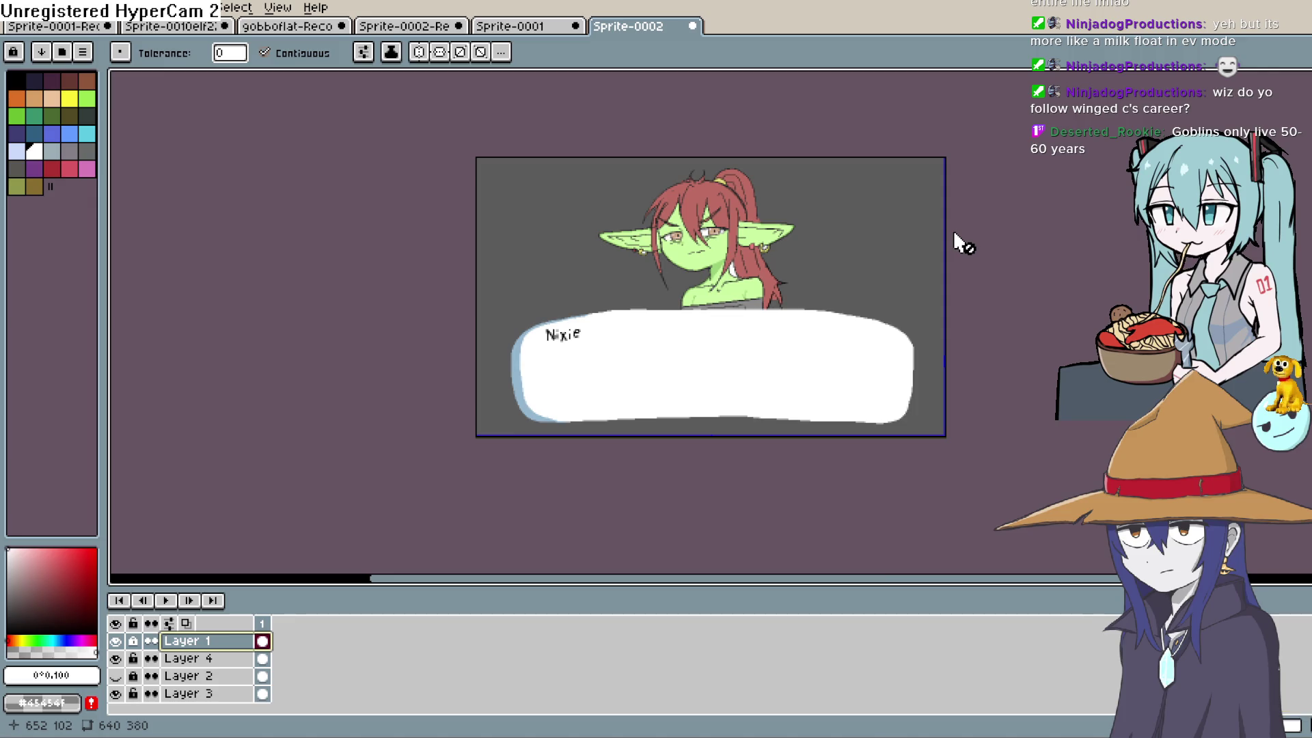
key("m")
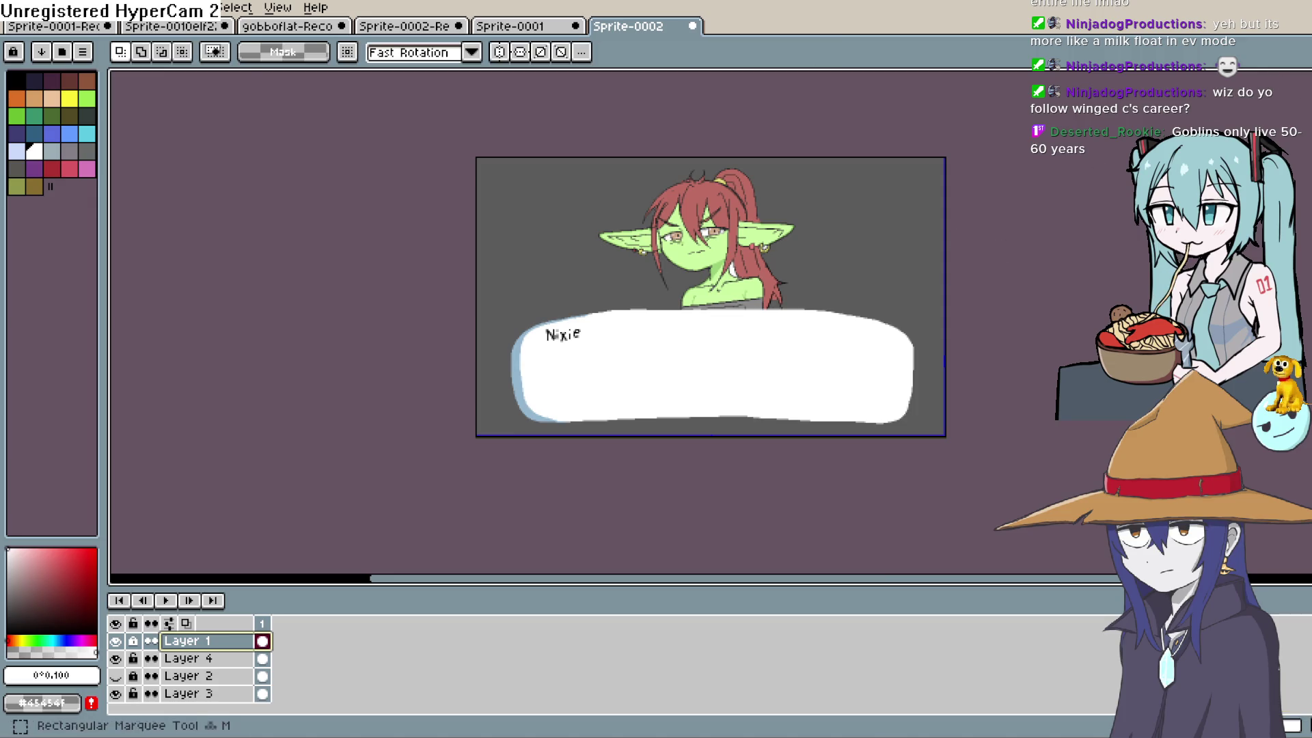
key("q")
mouse_move(918, 291)
left_mouse_down()
mouse_move(937, 375)
mouse_move(825, 459)
mouse_move(501, 445)
mouse_move(539, 284)
mouse_move(926, 291)
left_mouse_up()
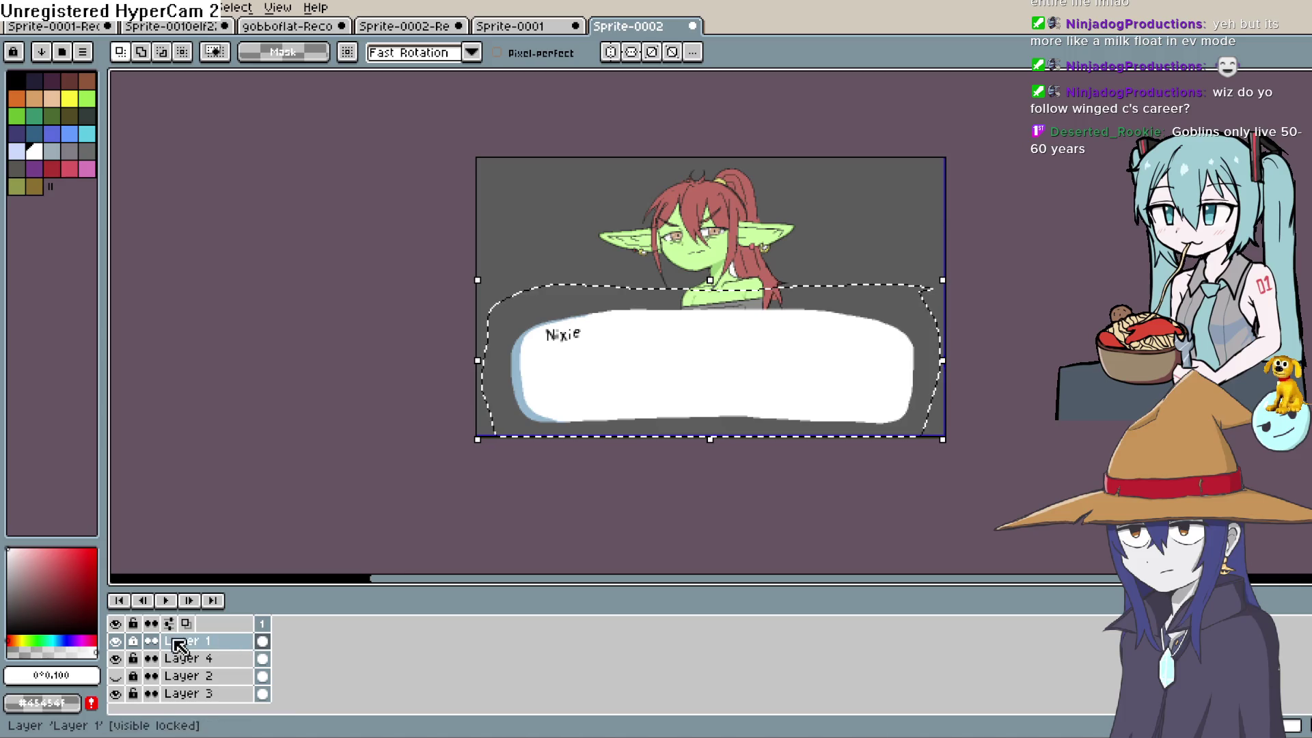
mouse_move(808, 377)
left_mouse_down()
mouse_move(817, 436)
mouse_move(824, 407)
left_mouse_up()
key("Return")
key("ctrl+d")
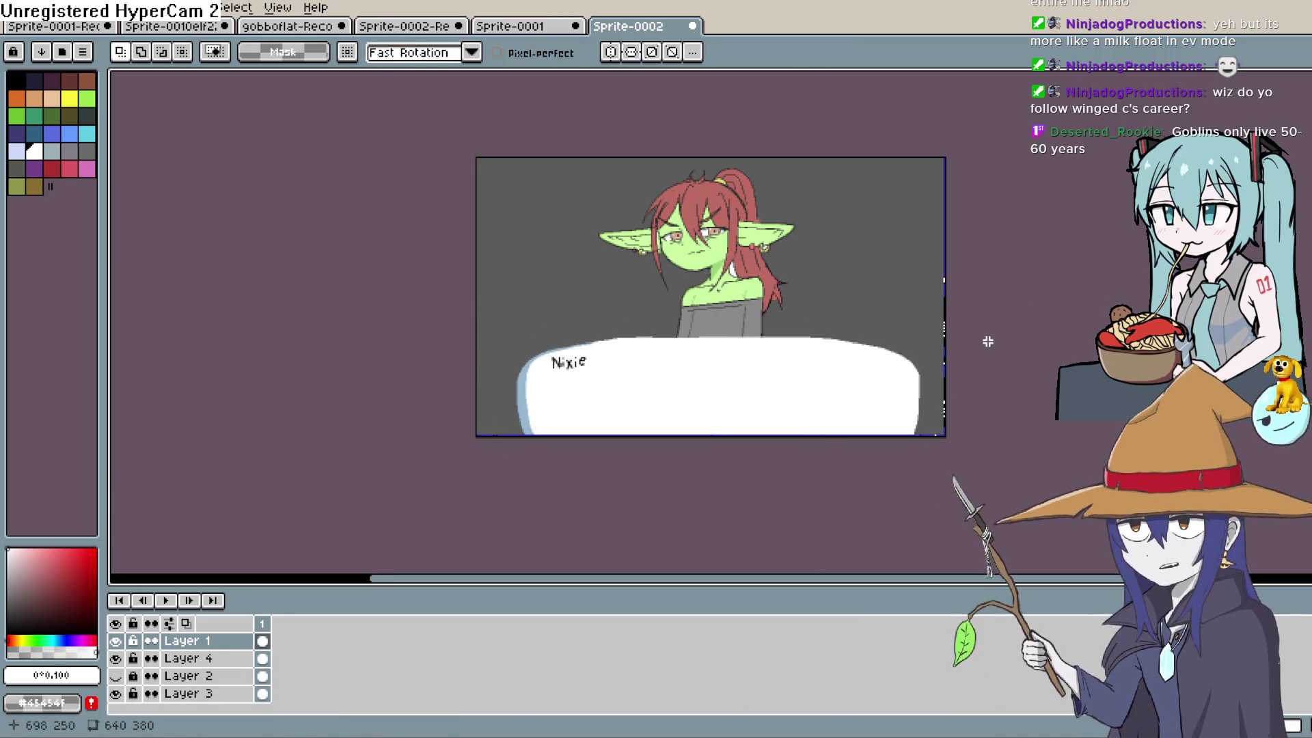
Zoom in and pan to frame the whole goblin sprite with its textbox.
scroll(863, 412, "up", 2)
scroll(859, 416, "up", 1)
mouse_move(832, 434)
left_mouse_down()
mouse_move(852, 460)
mouse_move(821, 487)
mouse_move(814, 445)
left_mouse_up()
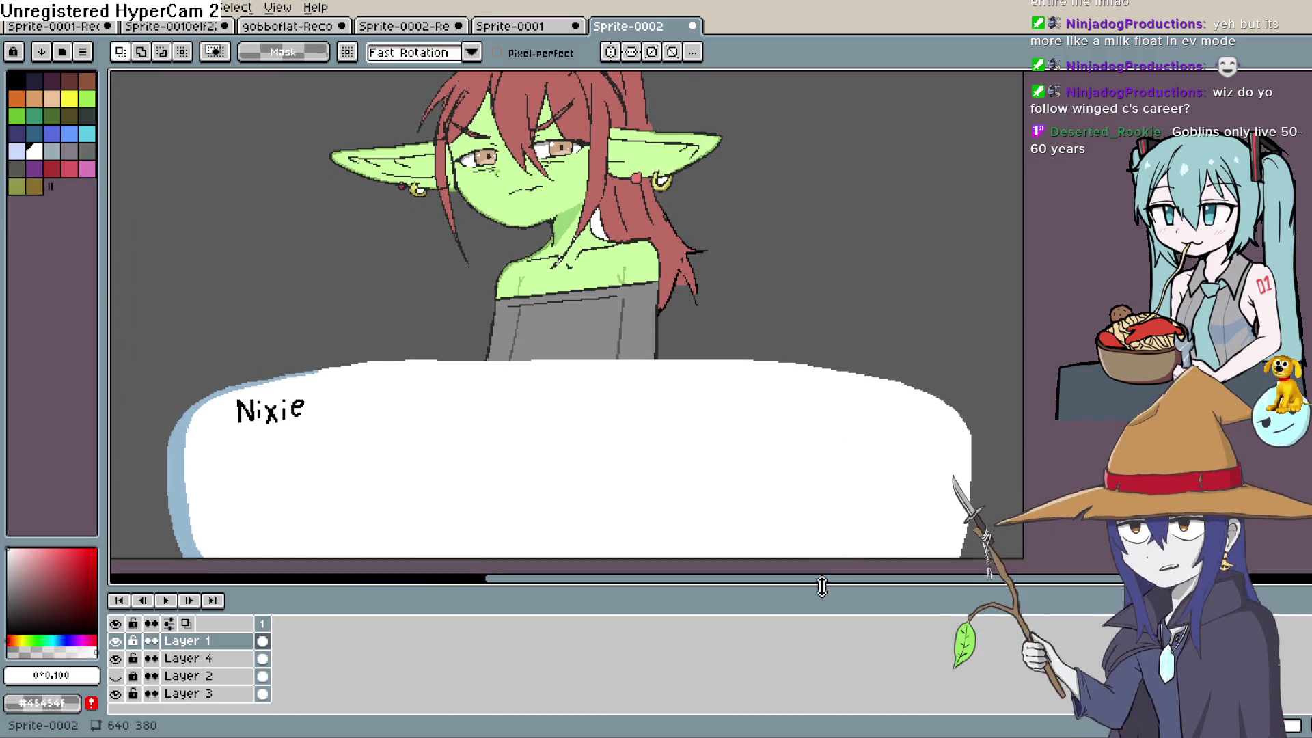
left_click_drag(823, 586, 823, 689)
mouse_move(849, 533)
left_mouse_down()
mouse_move(899, 544)
mouse_move(878, 494)
left_mouse_up()
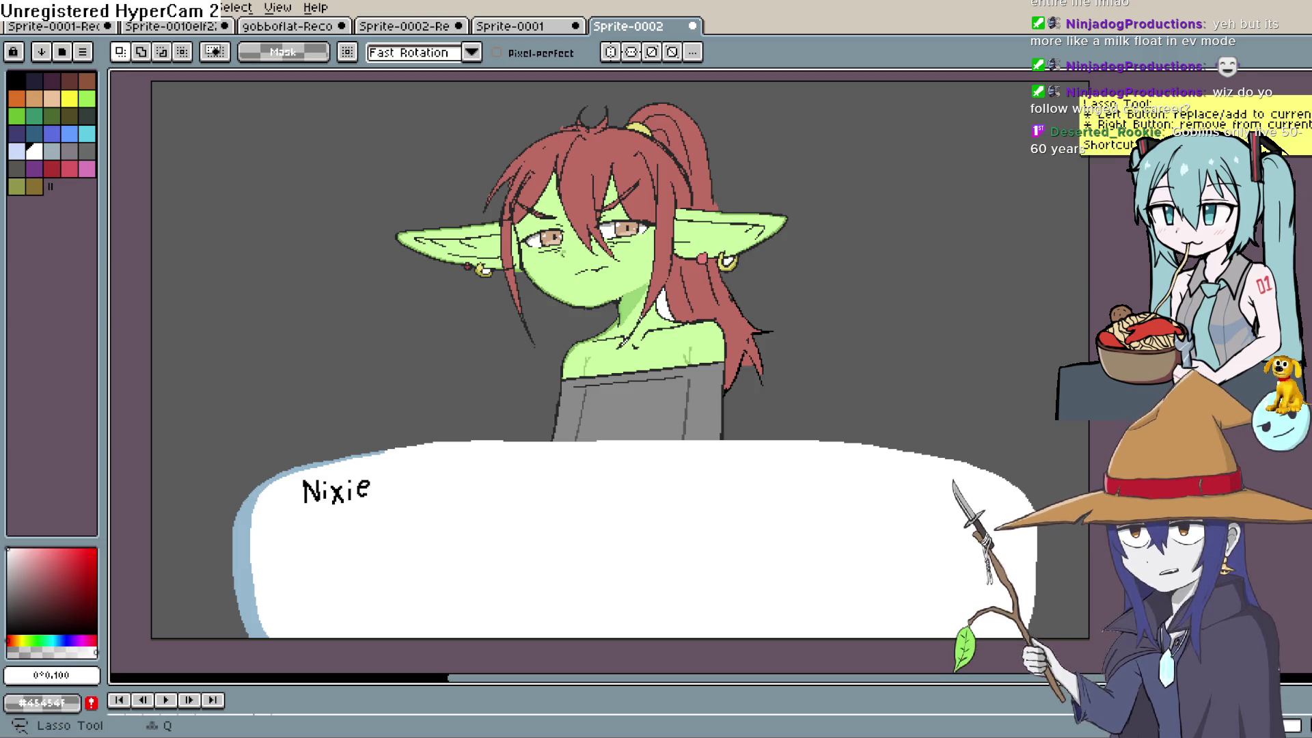
Magic-wand then deselect the grey background, show the timeline with Tab, and select Layer 4.
left_click(1263, 145)
left_click(667, 306)
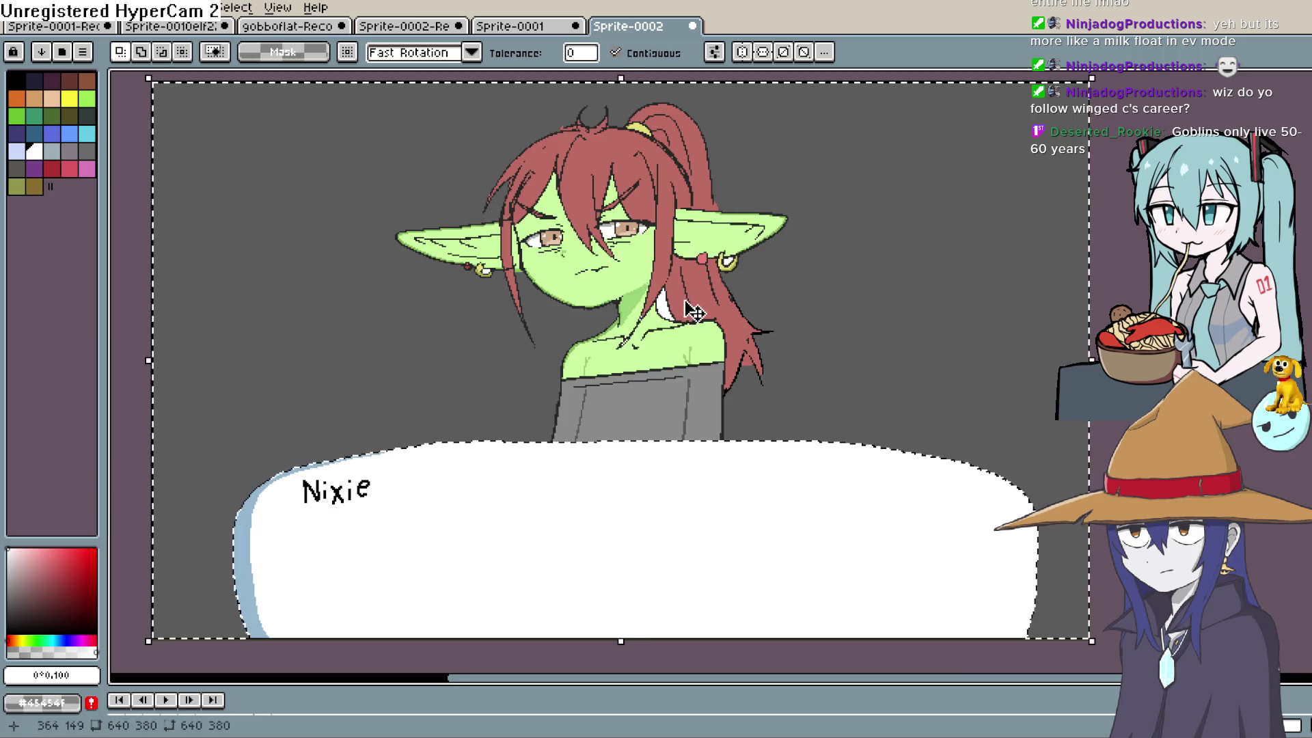
key("ctrl+d")
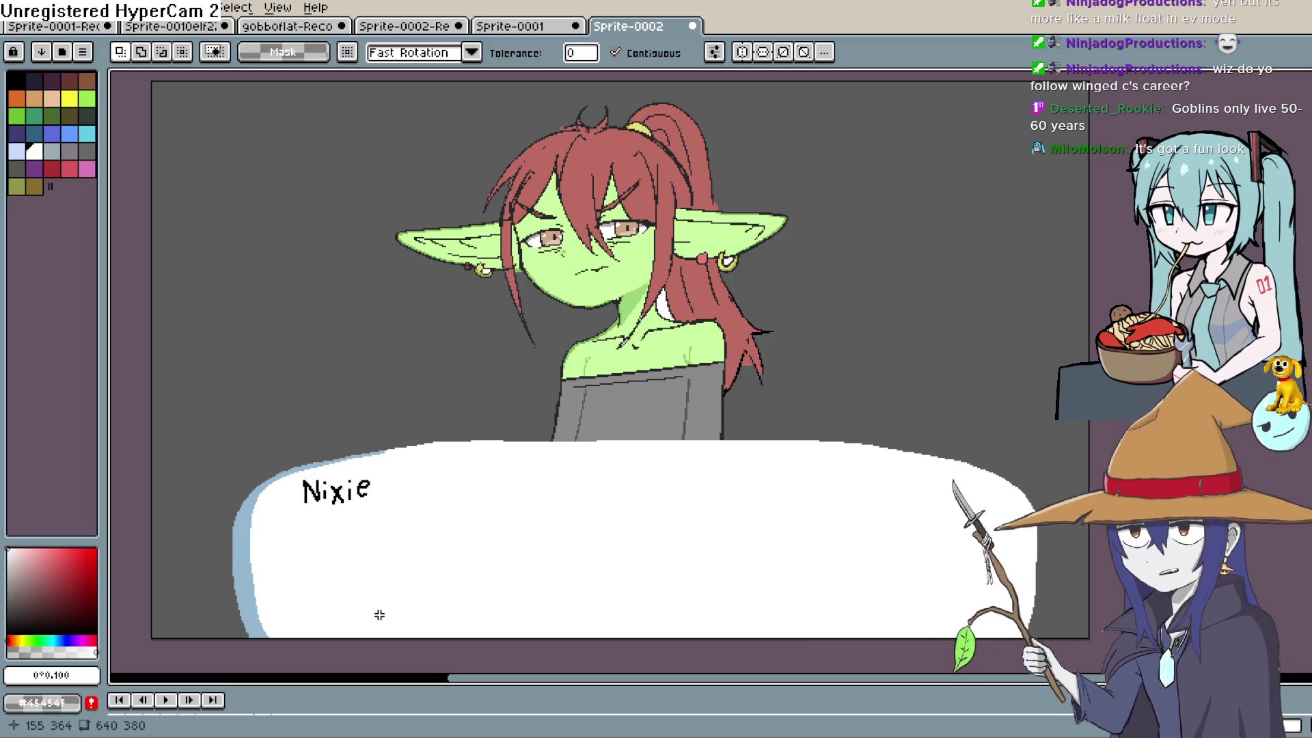
left_click_drag(919, 403, 929, 348)
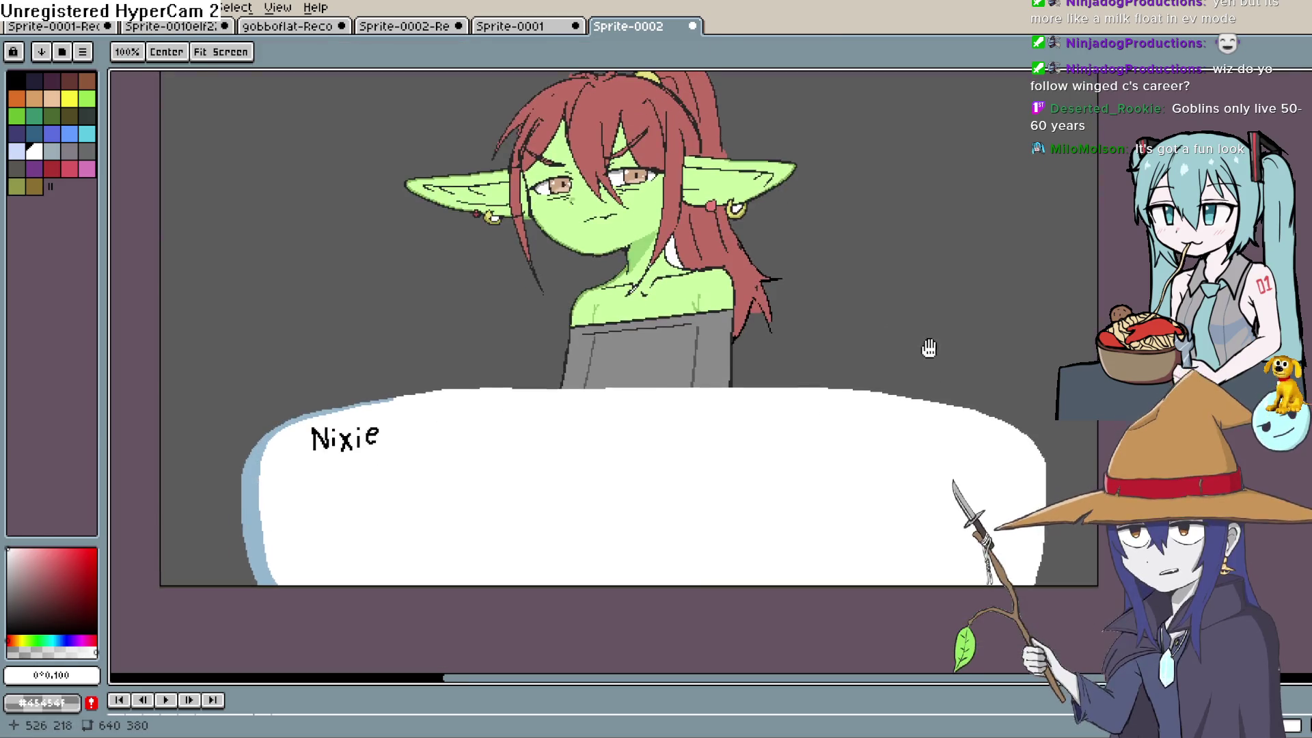
key("Tab")
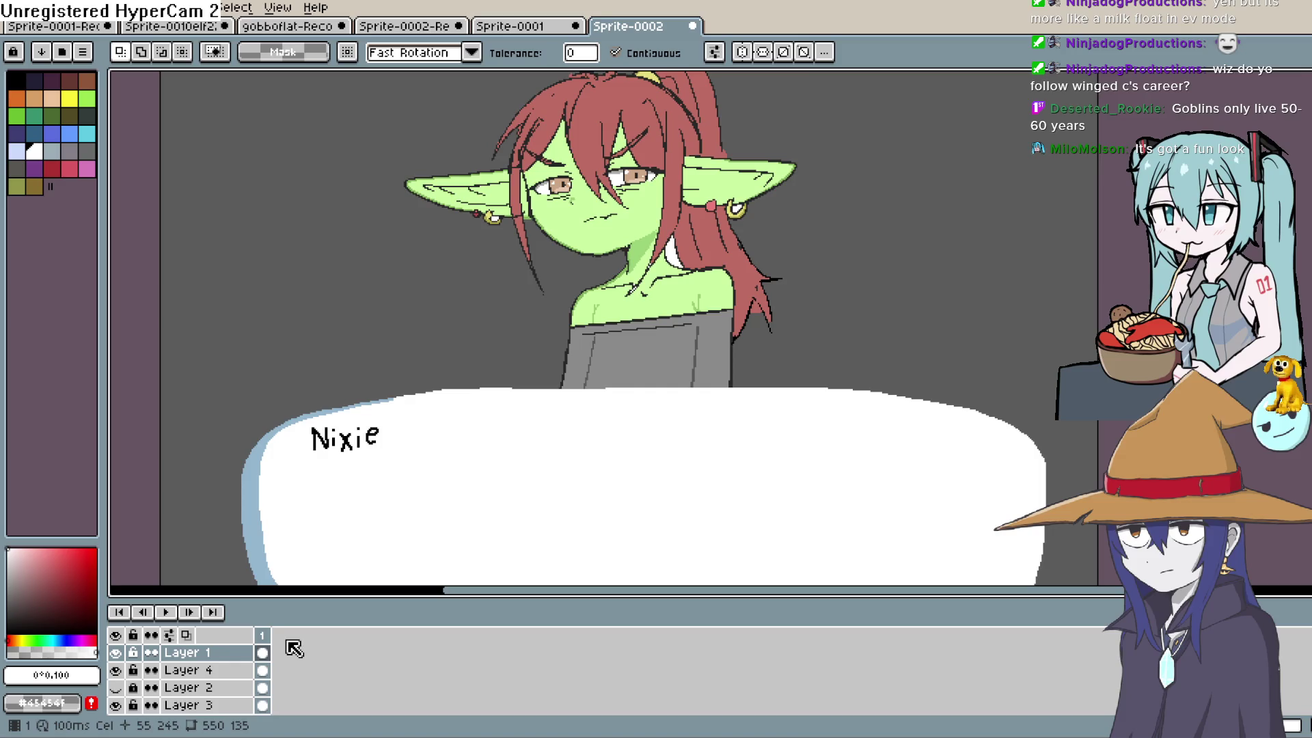
left_click(259, 670)
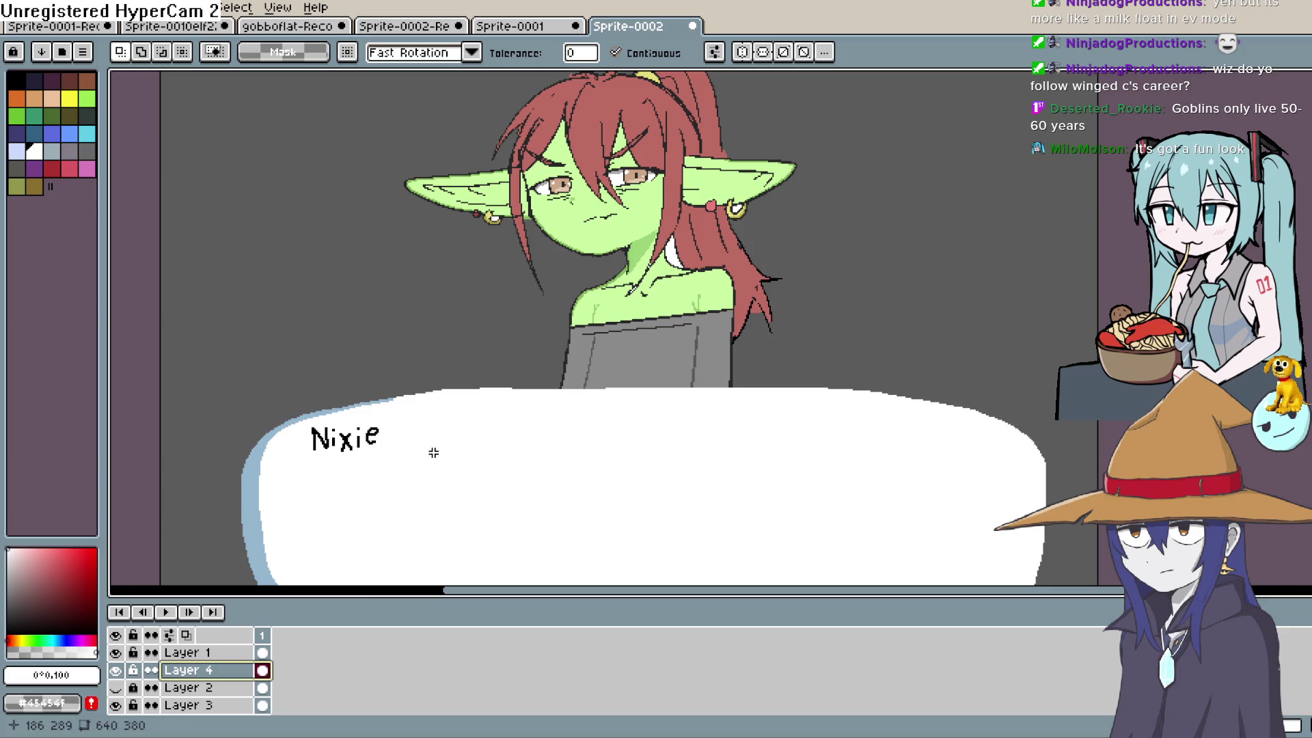
Add a second animation frame with Alt+N, discarding an accidental empty frame.
right_click(253, 673)
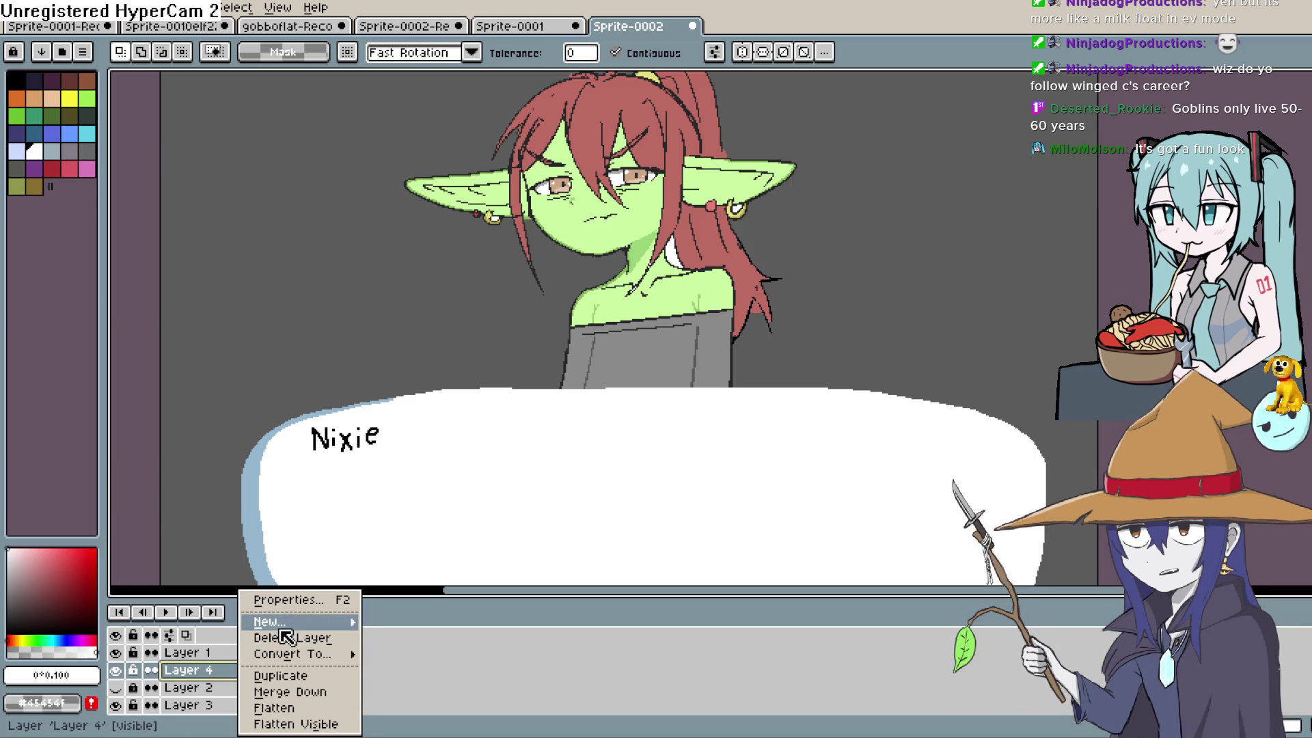
left_click(204, 673)
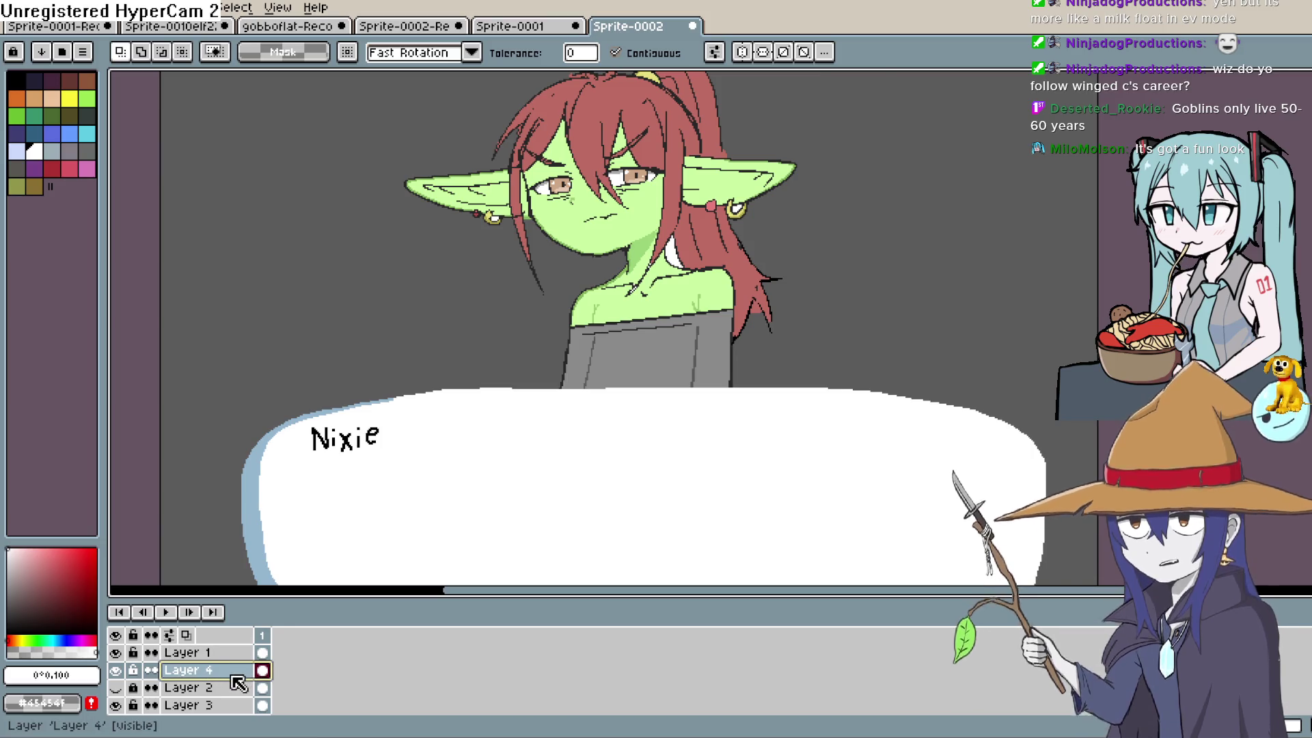
key("alt+b")
key("ctrl+z")
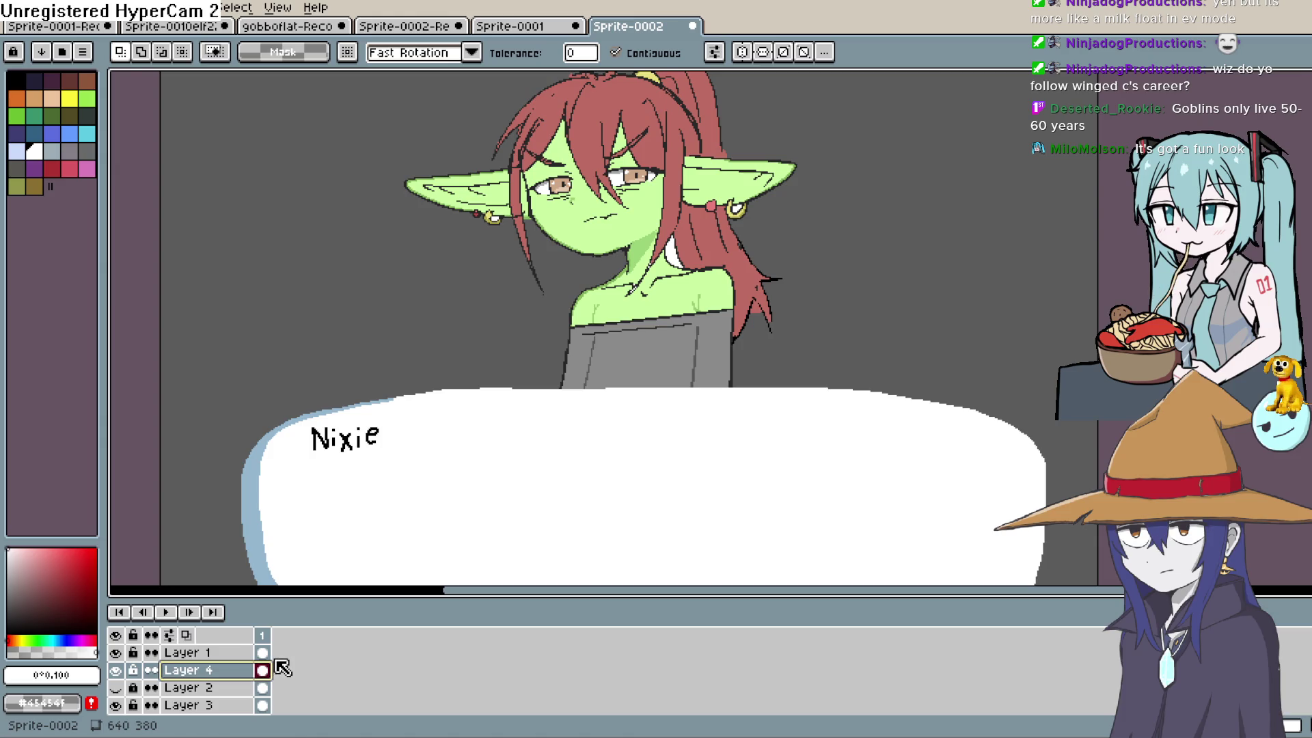
key("alt+n")
Toggle layer visibility to check the layers, then rename Layer 1 to 'textbox'.
left_click(116, 670)
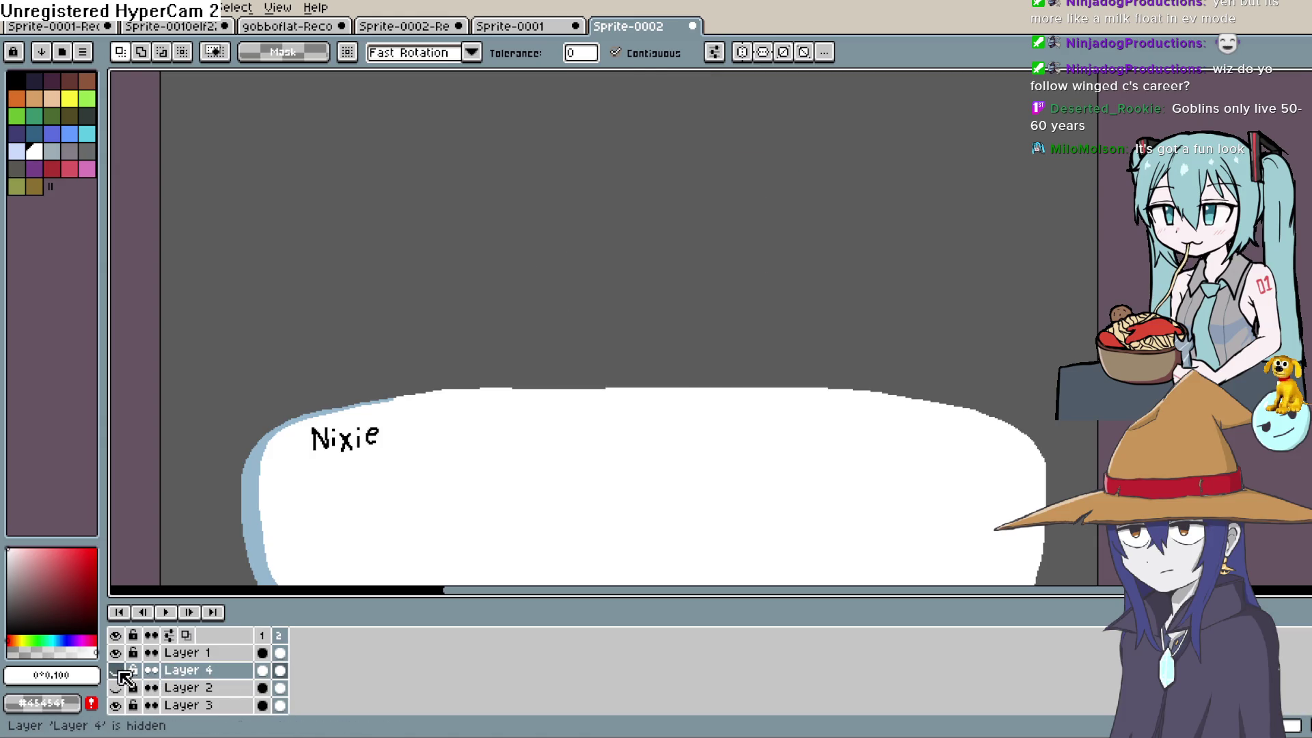
left_click(120, 671)
left_click(188, 705)
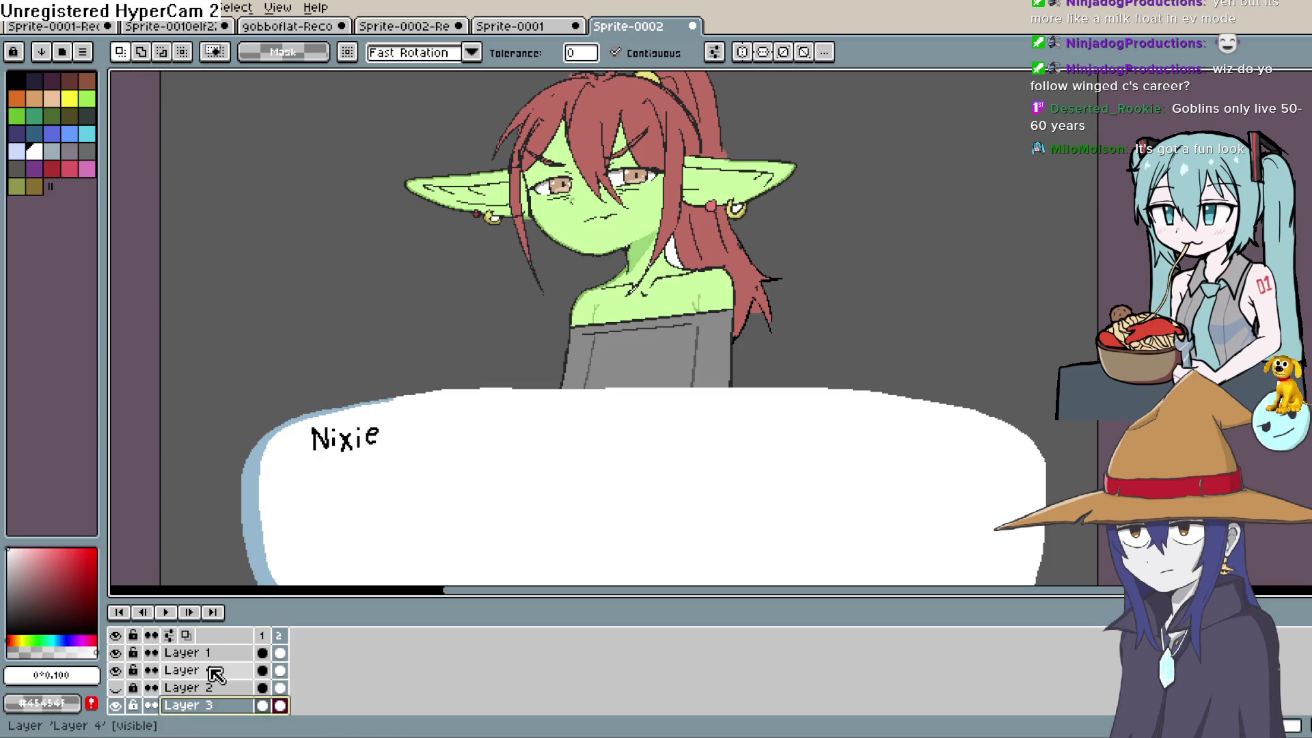
left_click(198, 656)
left_click(115, 652)
left_click(115, 652)
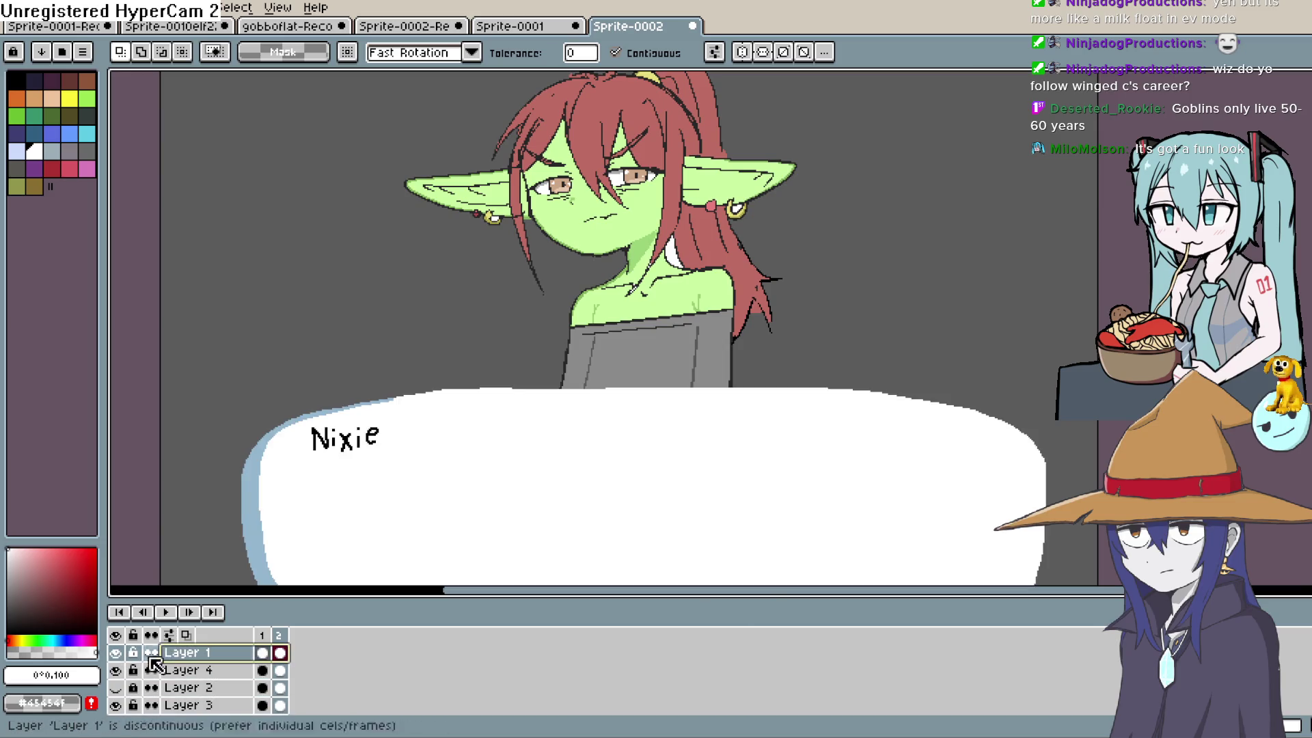
double_click(218, 653)
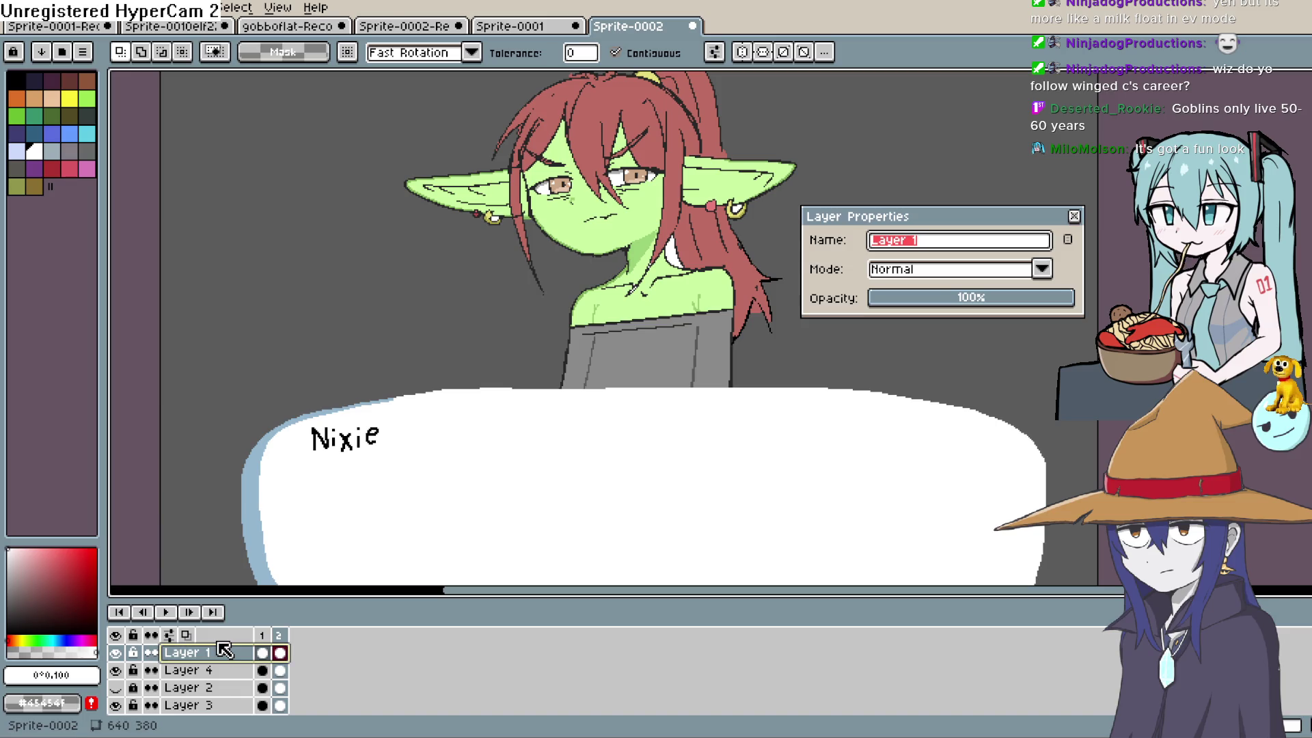
type("textbo")
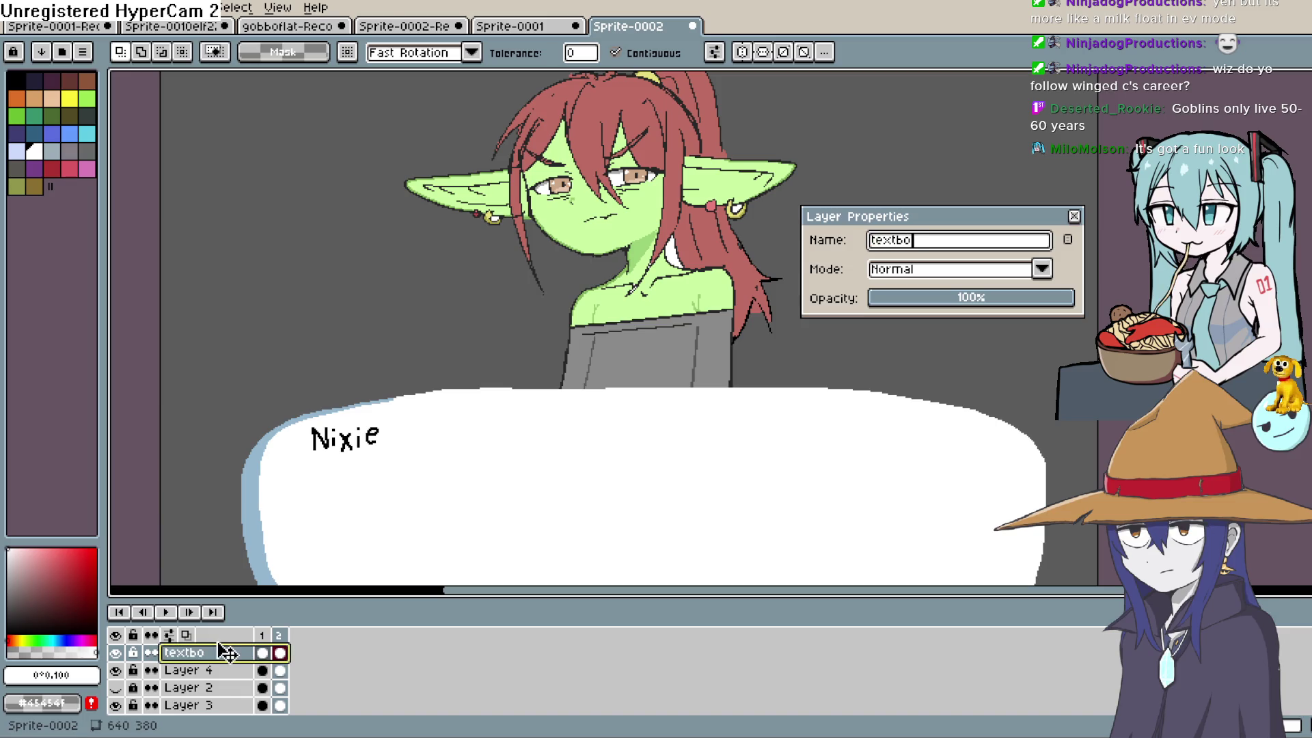
type("x")
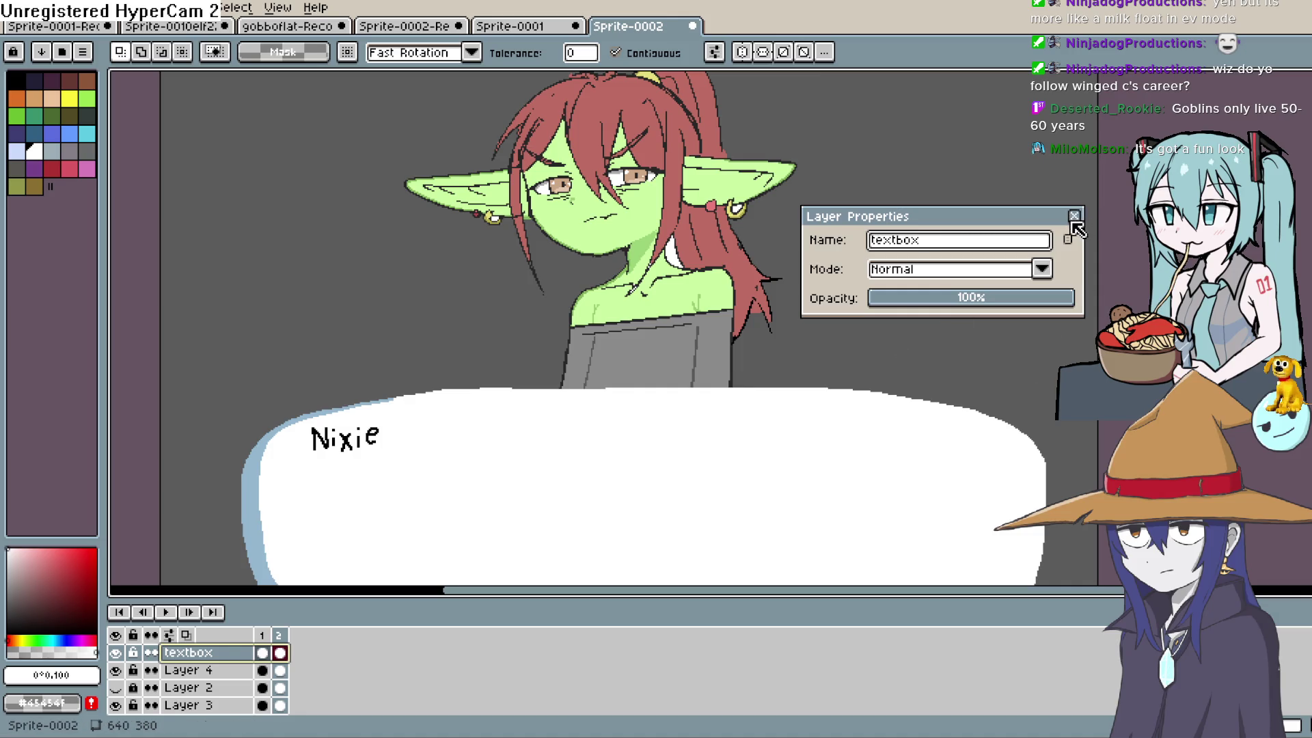
left_click(1074, 216)
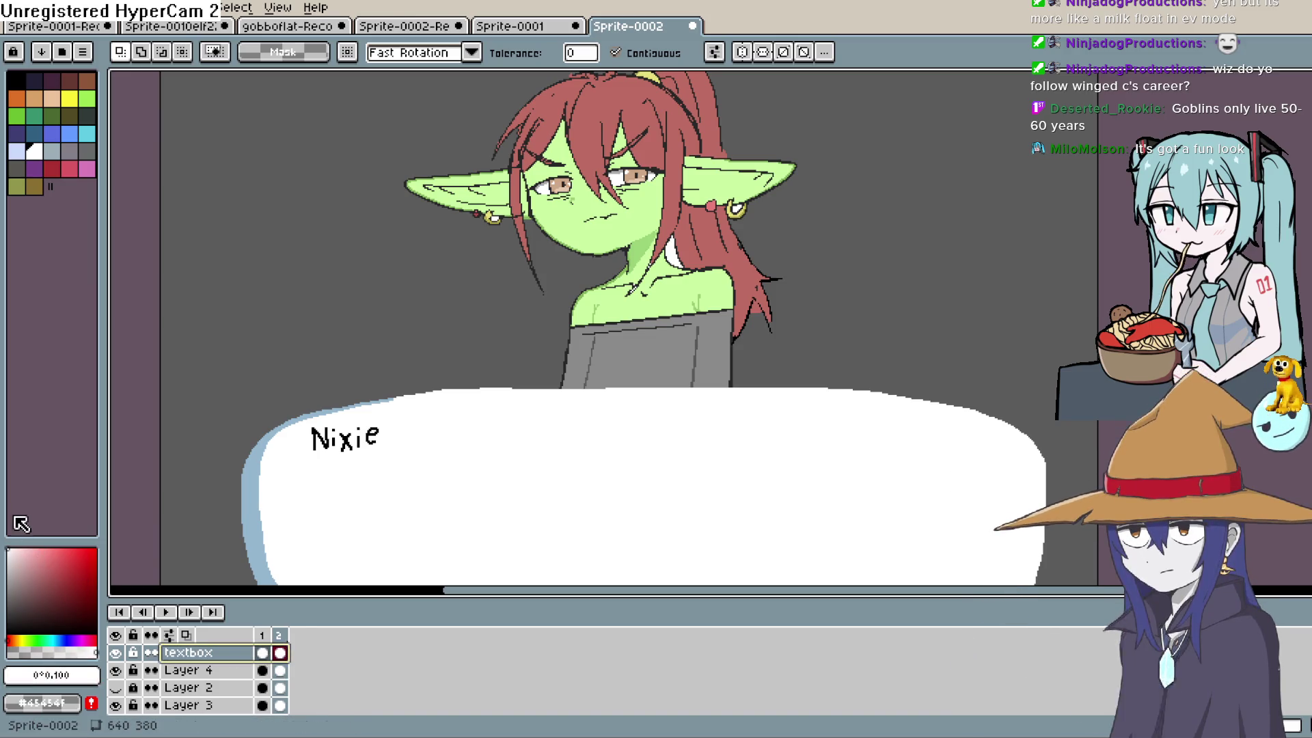
Redraw the textbox's top edge in white with the Pencil on frame 2.
key("b")
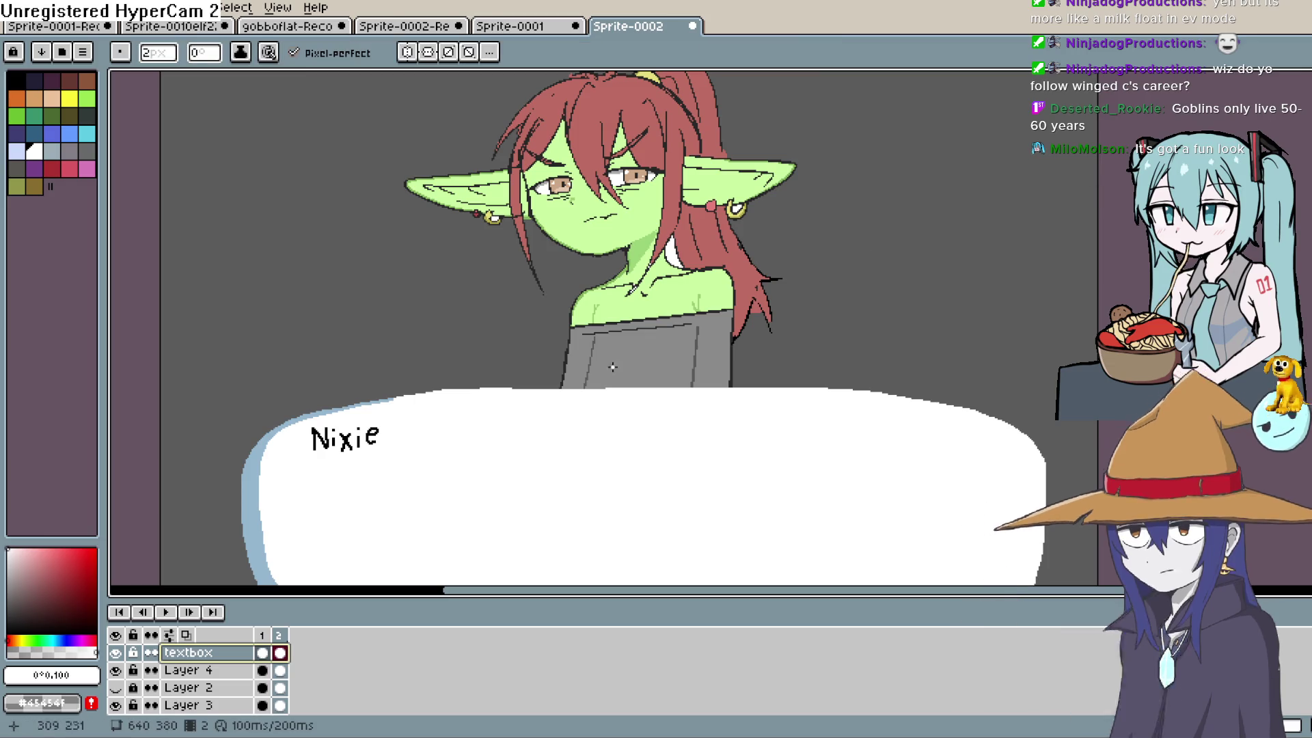
left_click(572, 367)
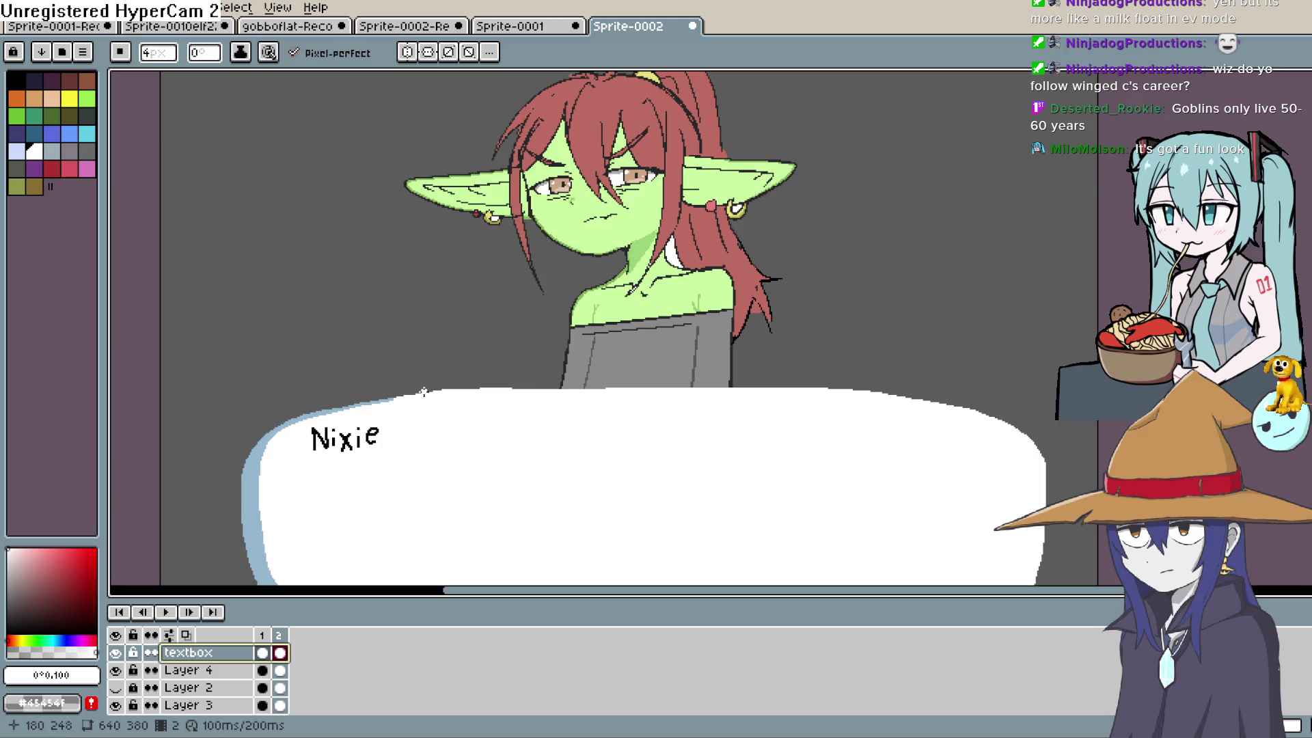
left_click_drag(426, 393, 489, 389)
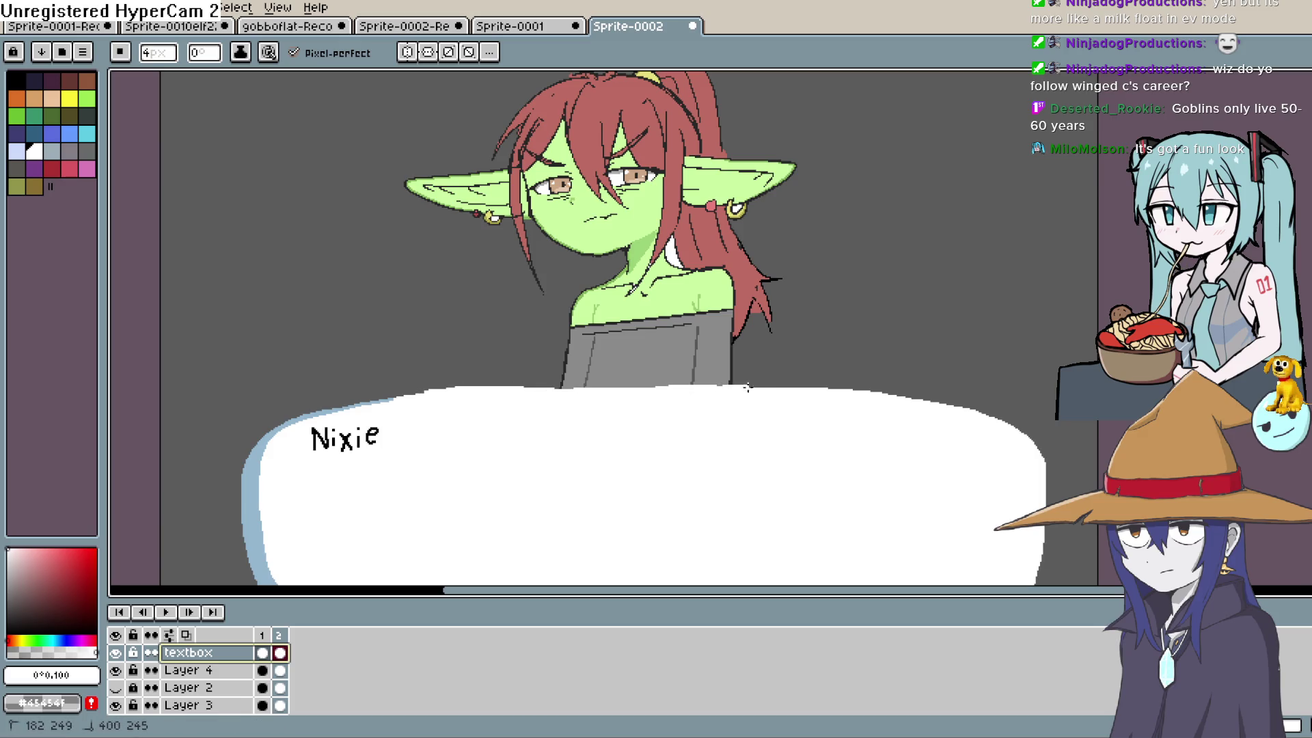
mouse_move(866, 391)
left_mouse_down()
mouse_move(994, 420)
mouse_move(1032, 450)
mouse_move(1045, 432)
left_mouse_up()
Eyedrop the blue rim colour #94b7cf and redraw the rim along the textbox's left and upper-left edges.
scroll(1032, 450, "down", 3)
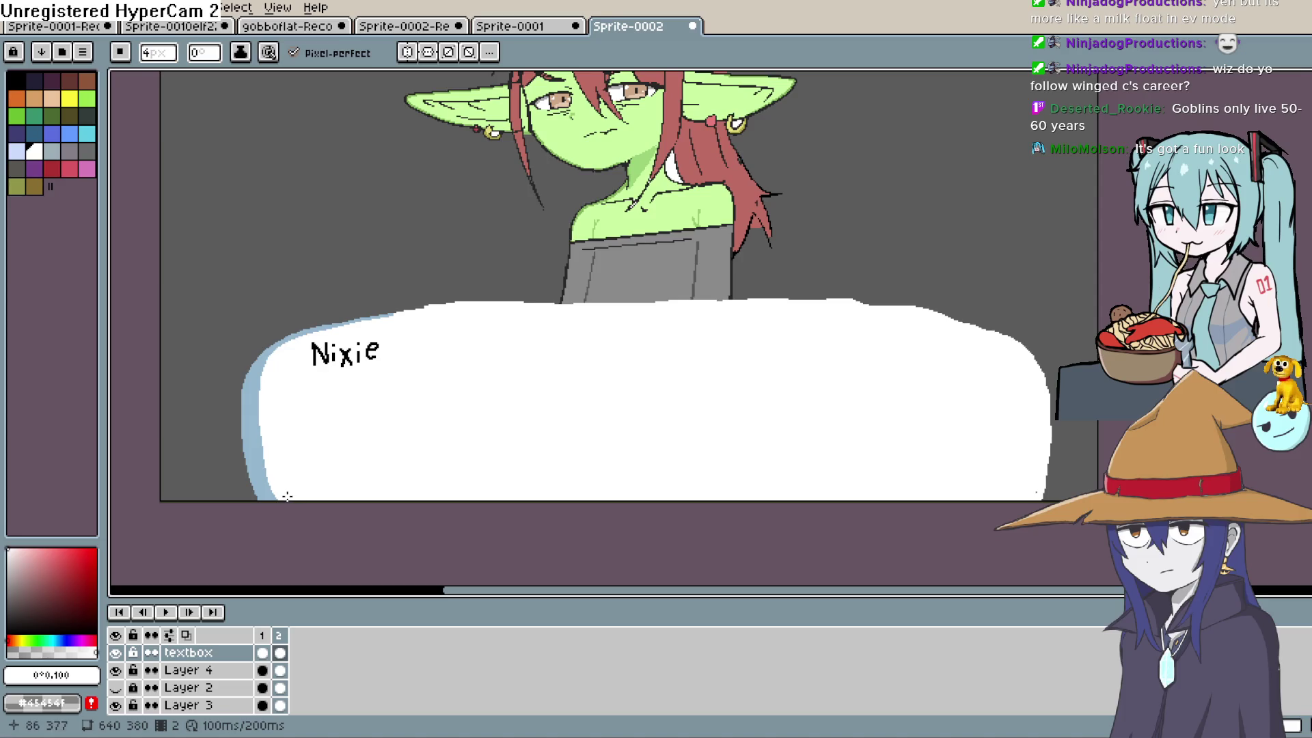
key("alt")
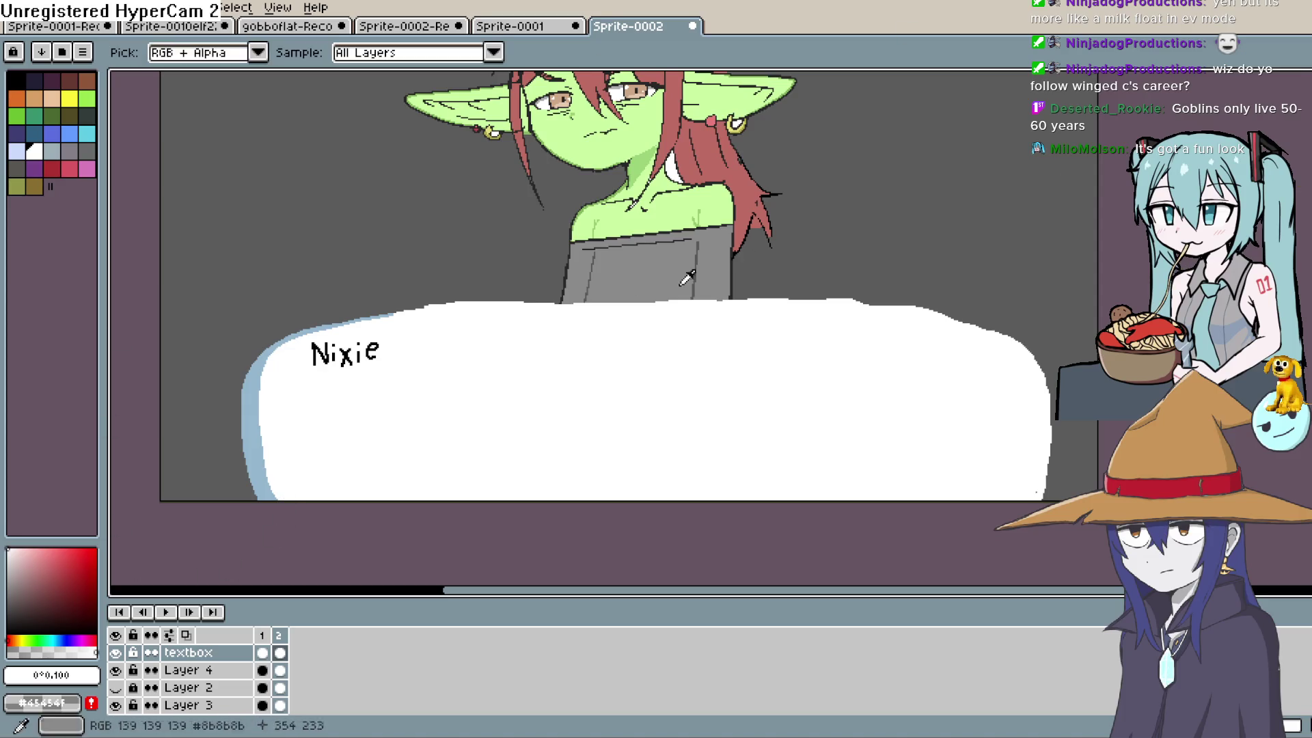
left_click(376, 316, "alt")
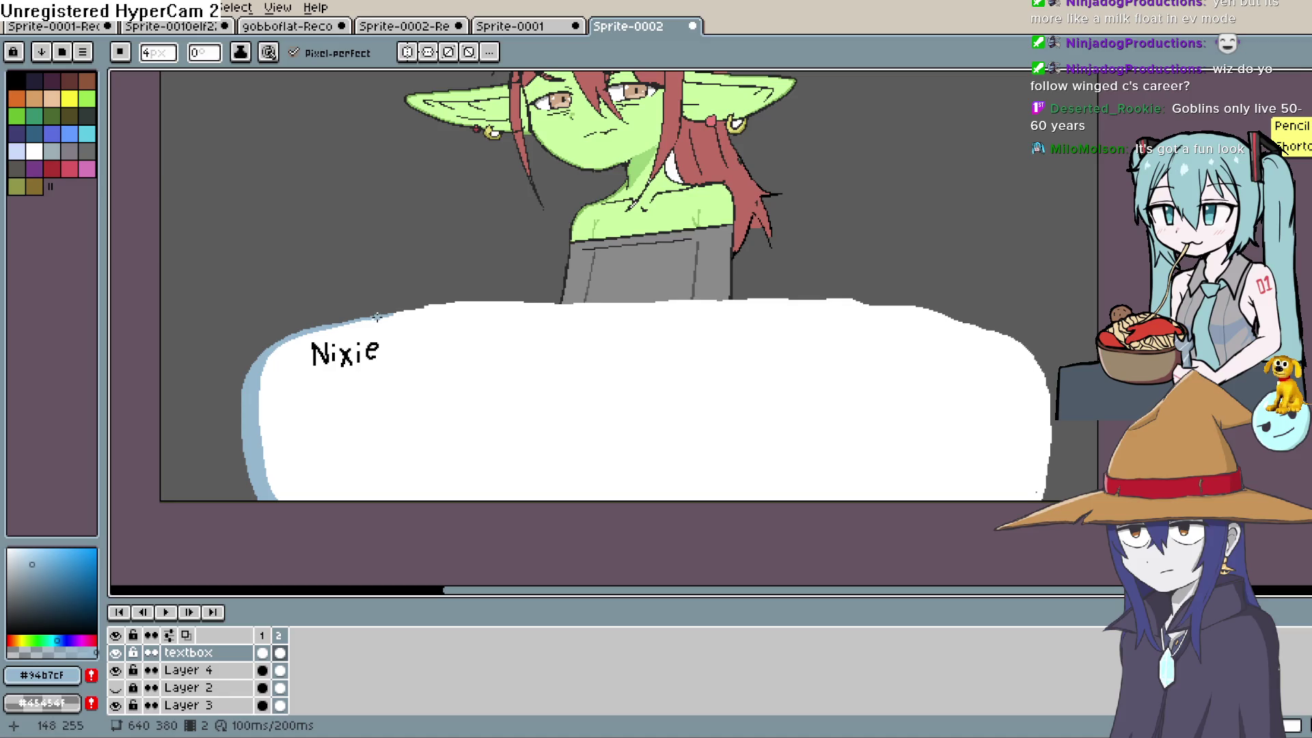
left_click_drag(382, 316, 369, 317)
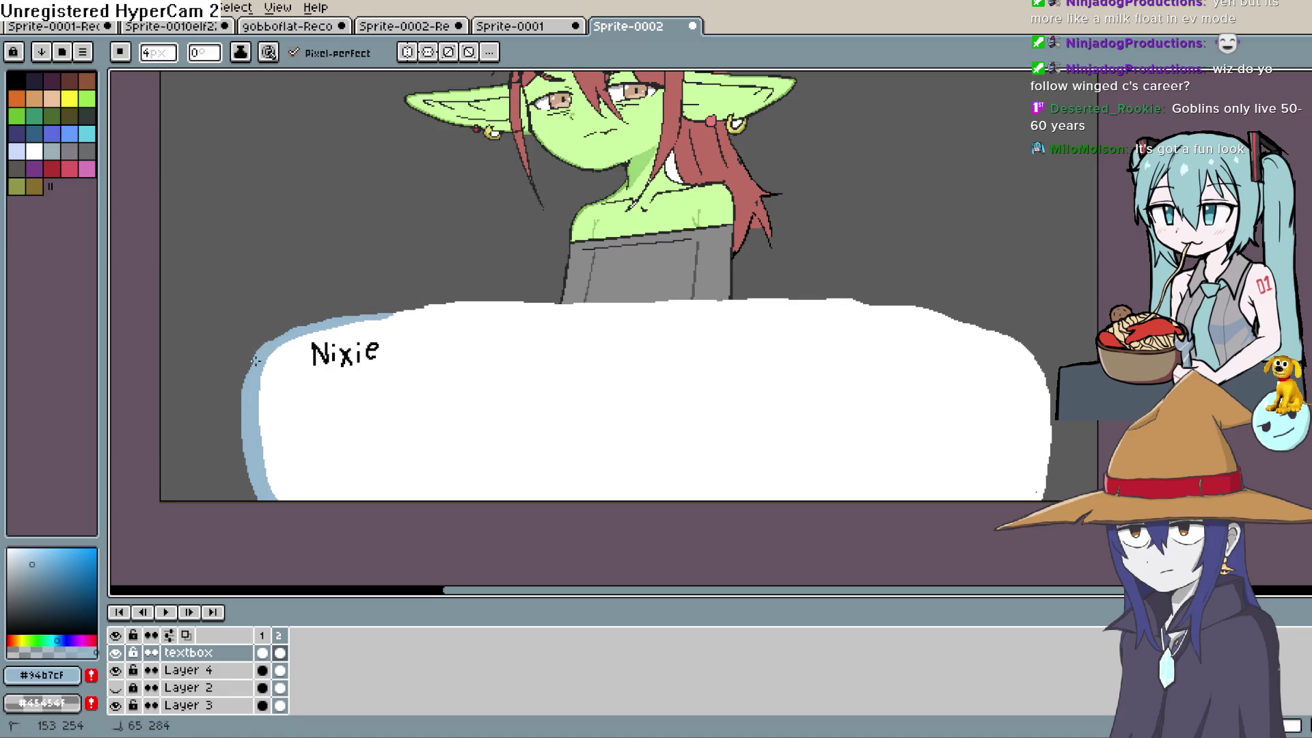
key("space")
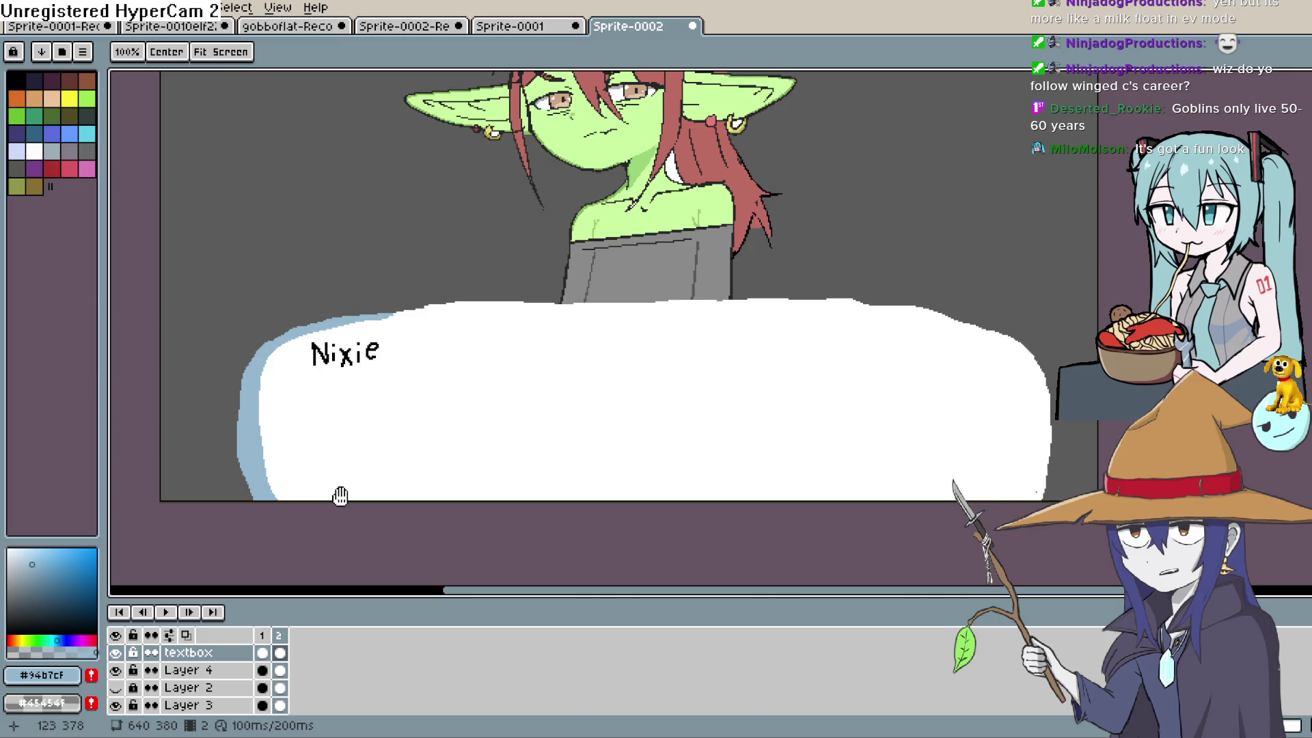
left_click_drag(402, 481, 400, 514)
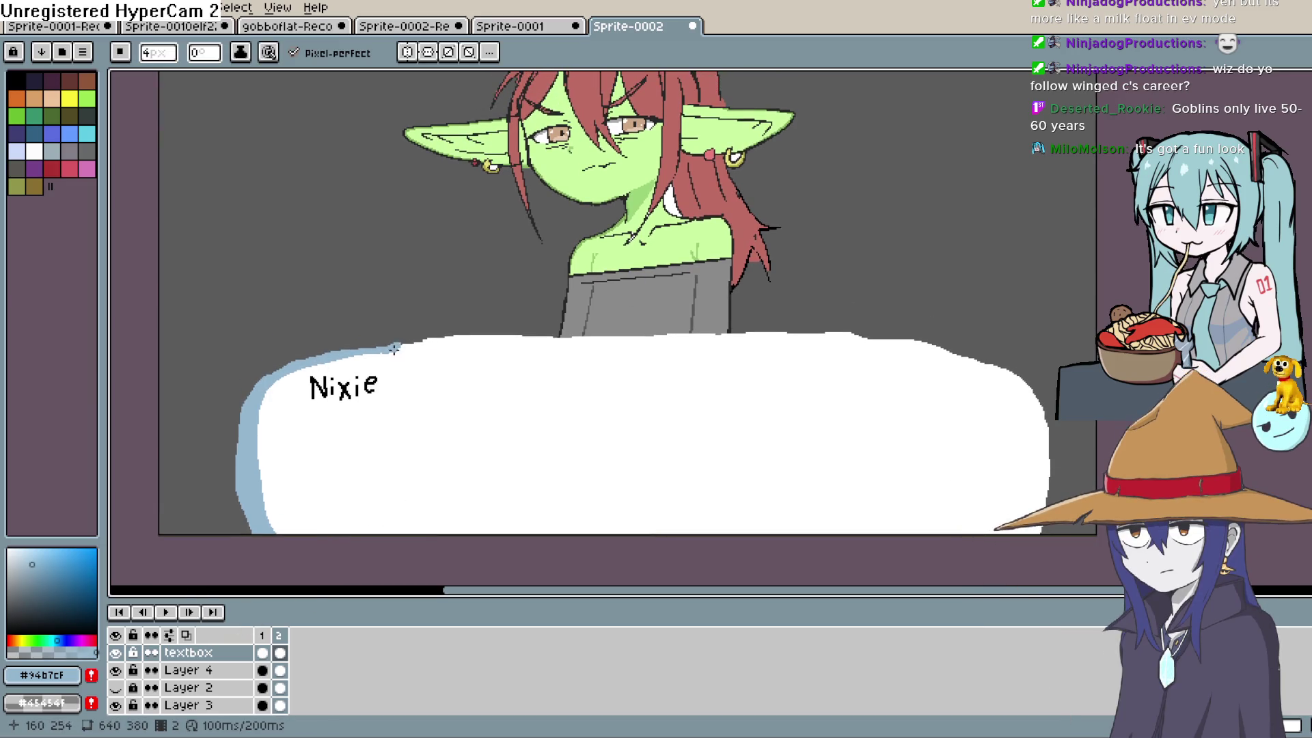
left_click_drag(377, 353, 308, 365)
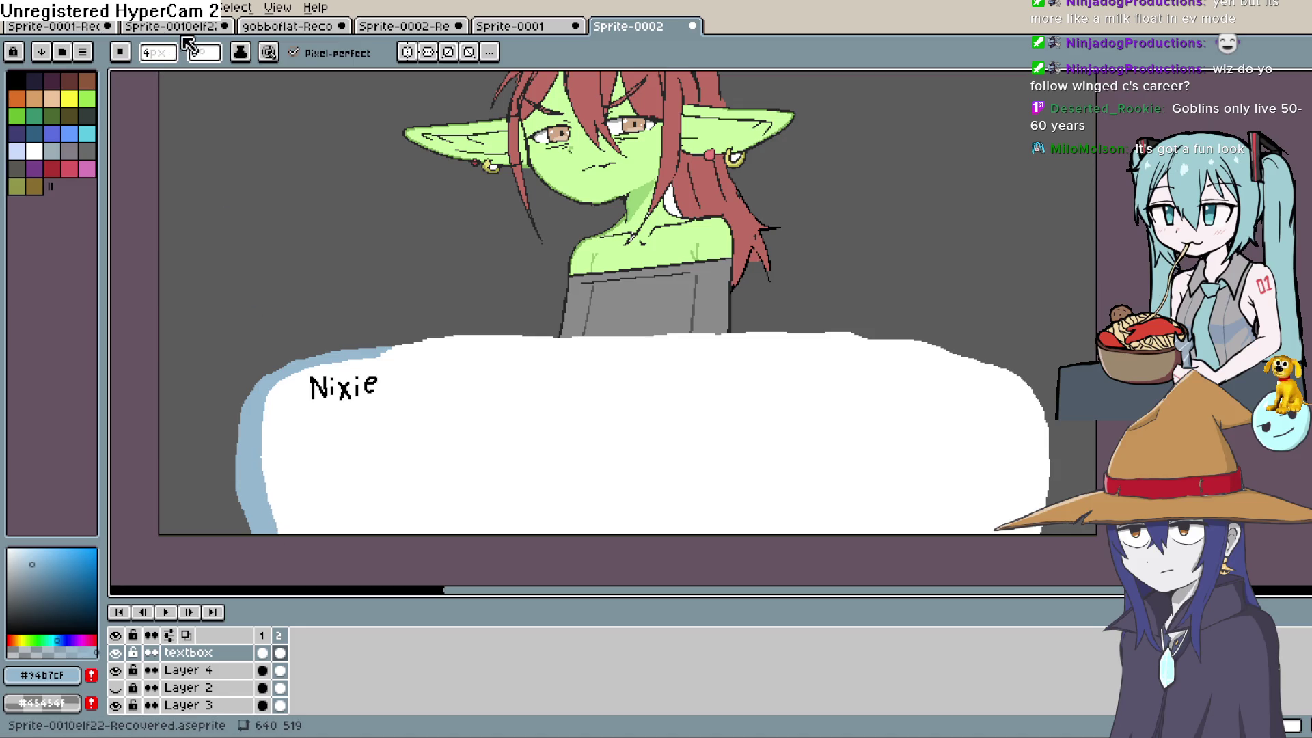
left_click(205, 9)
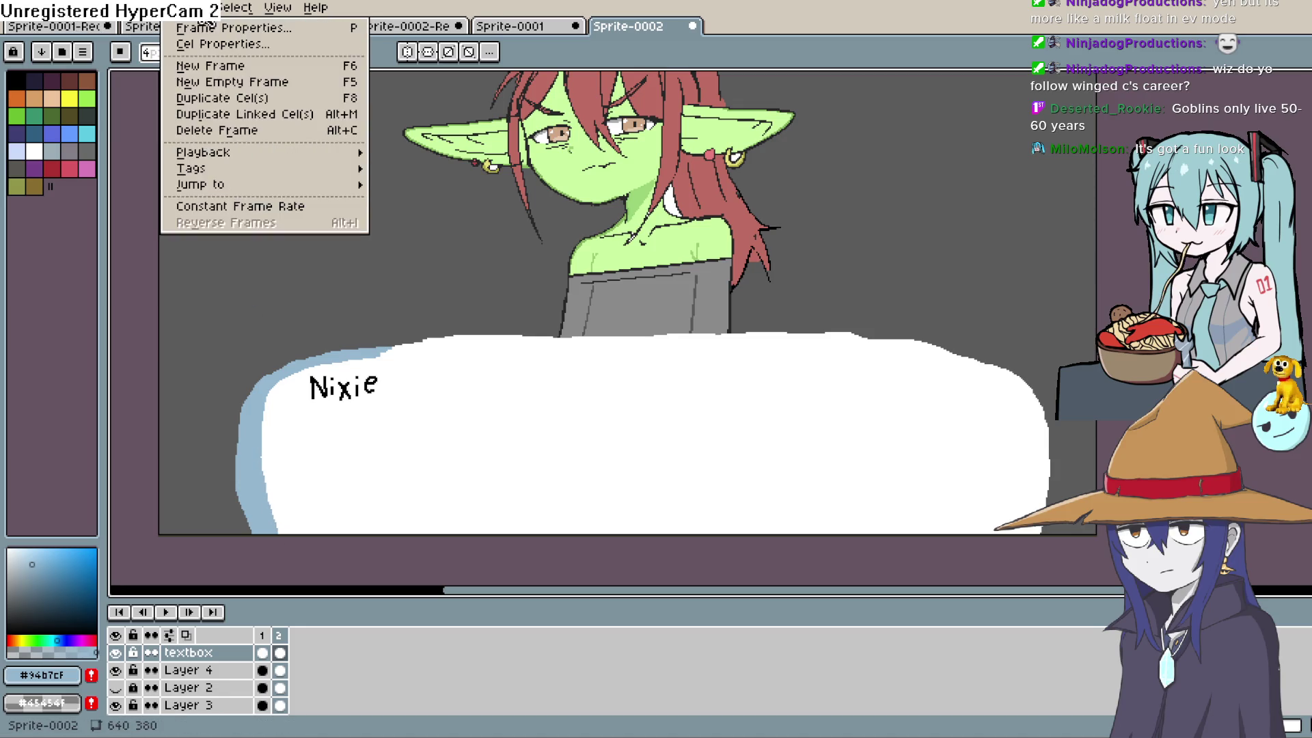
Set the playback speed, play and stop the preview, then add a third frame after frame 2.
mouse_move(243, 158)
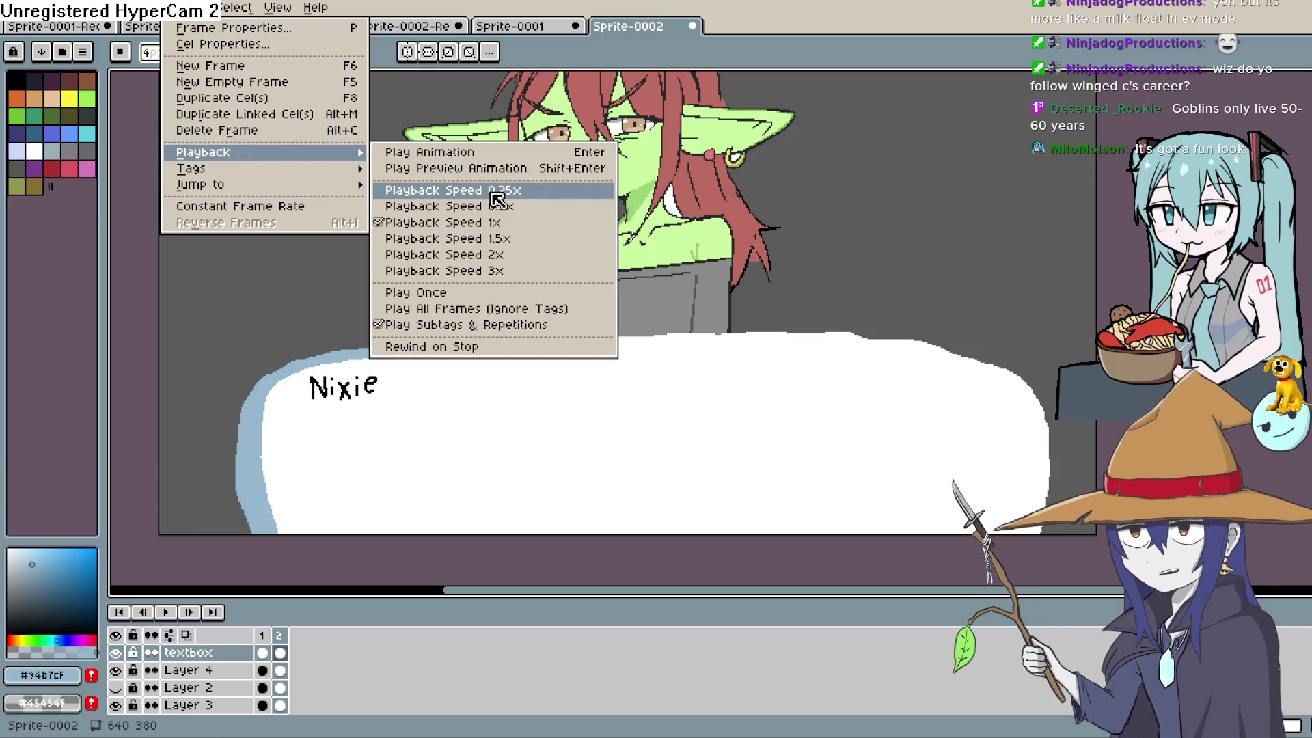
left_click(487, 193)
left_click(166, 612)
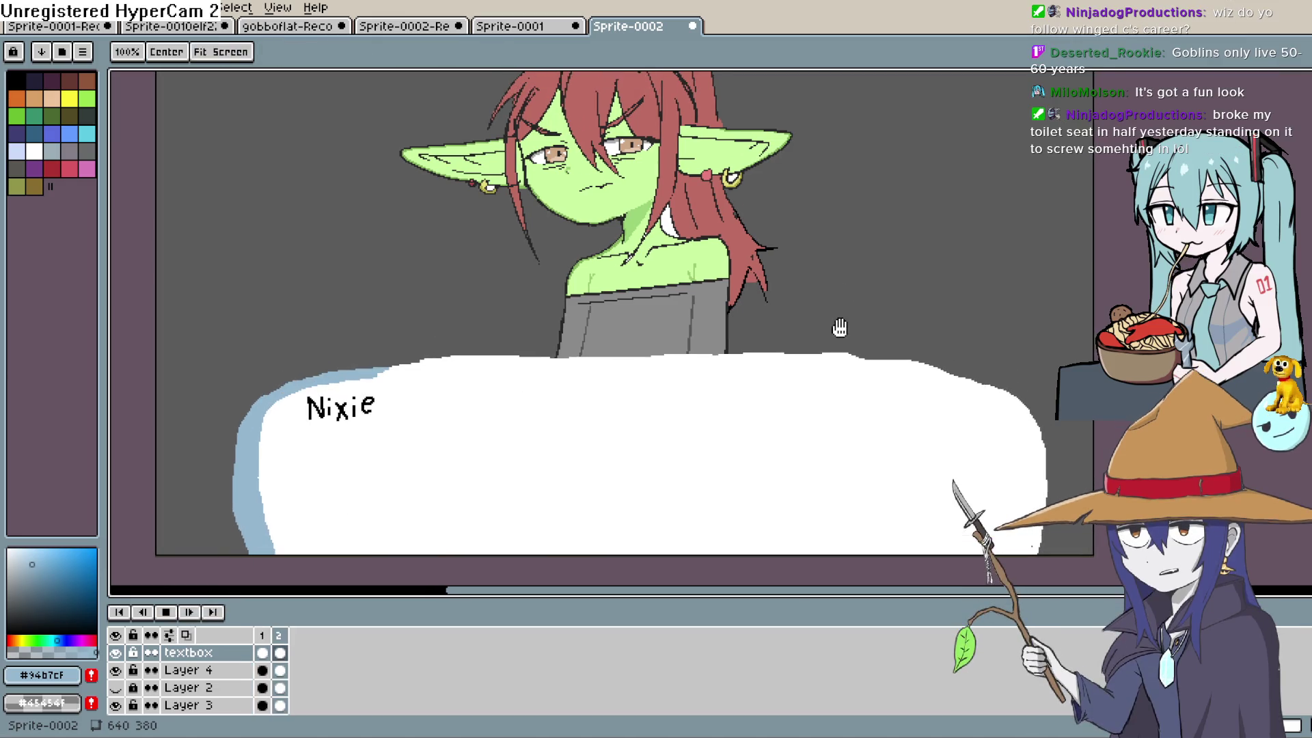
left_click(166, 612)
left_click(280, 653)
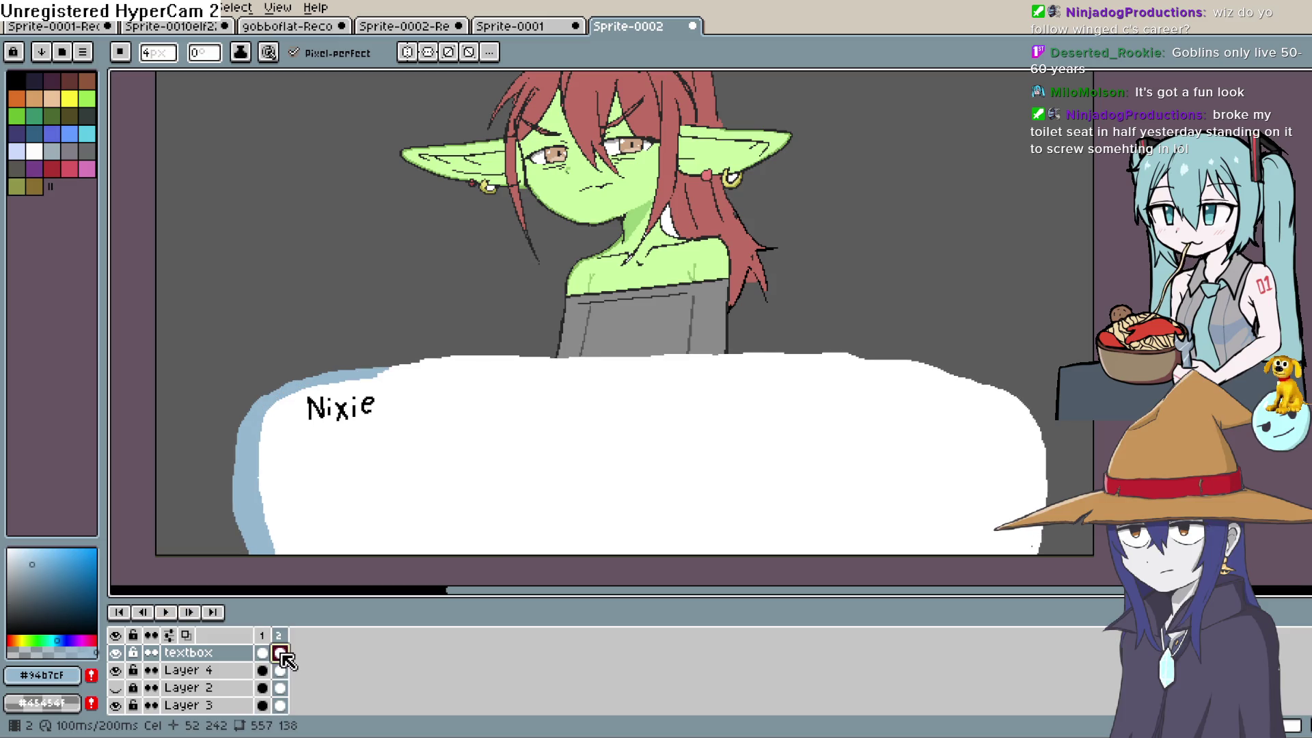
key("alt+n")
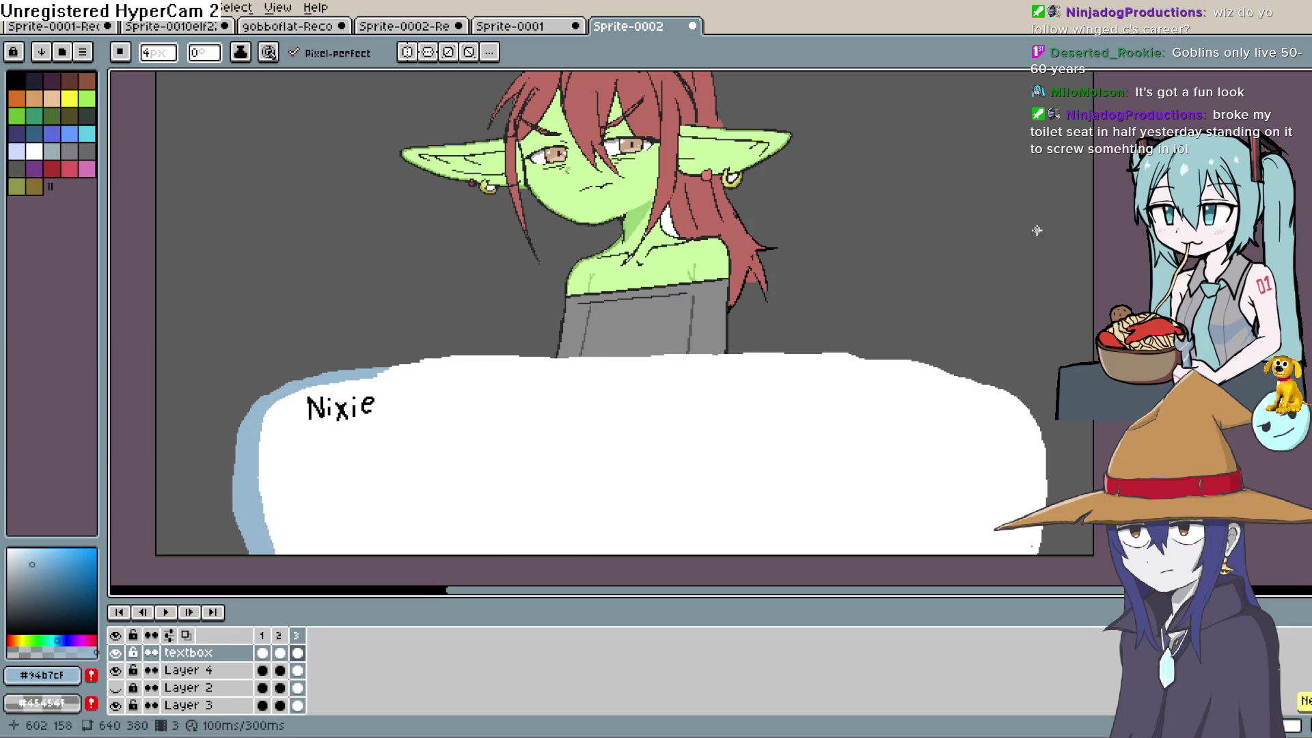
Enlarge the brush to 5px and draw white lines along the textbox's top edge.
key("b")
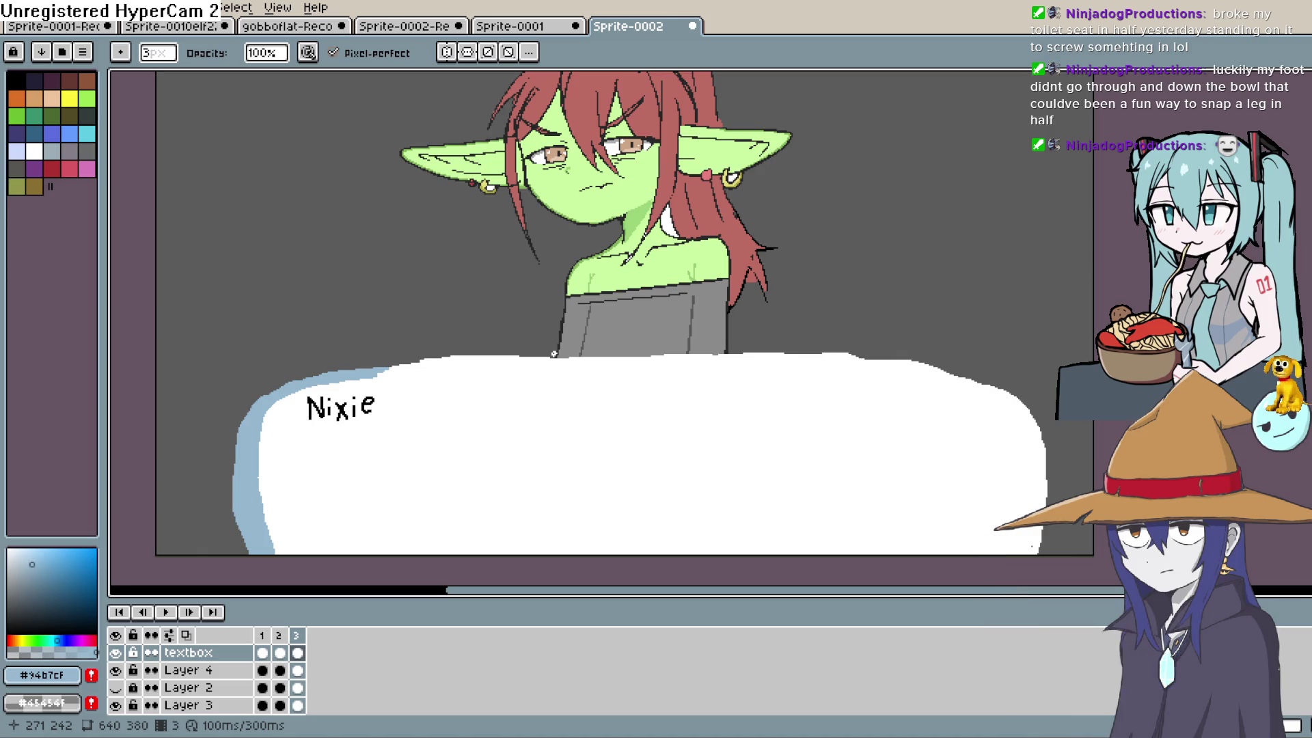
left_click_drag(676, 355, 883, 366)
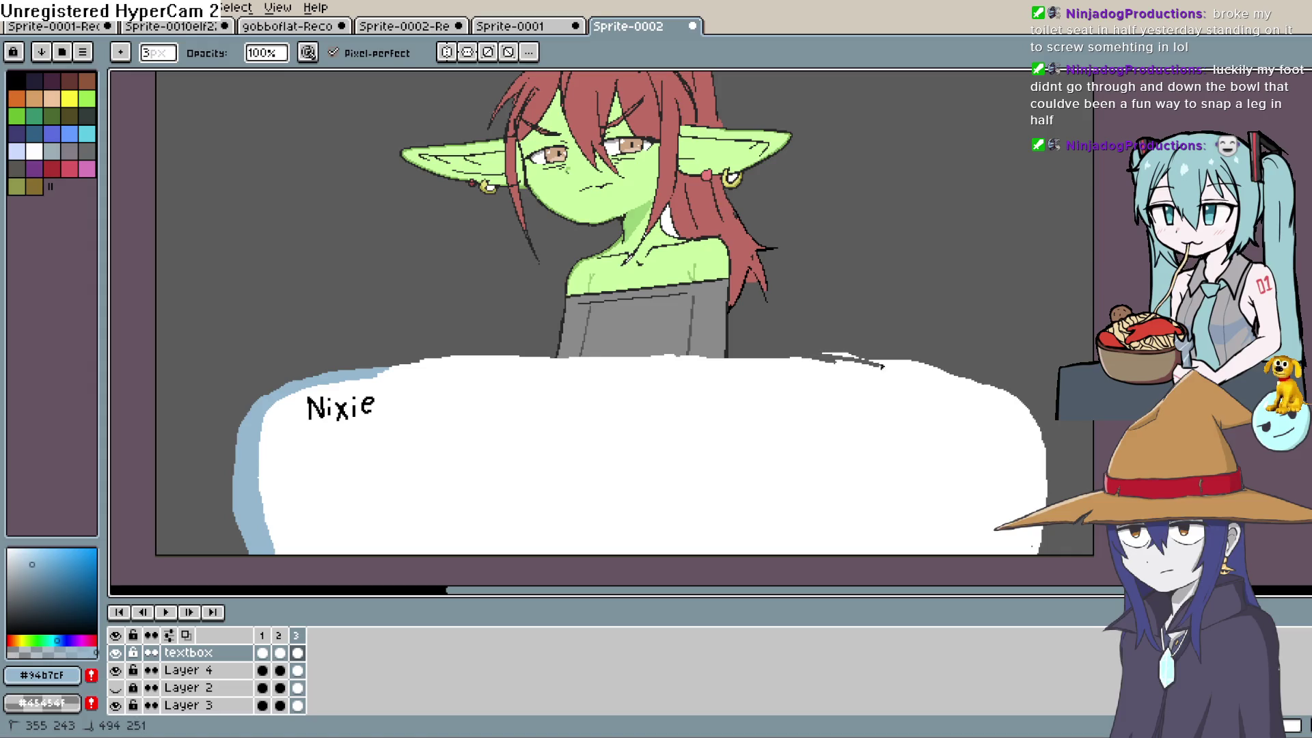
key("ctrl+z")
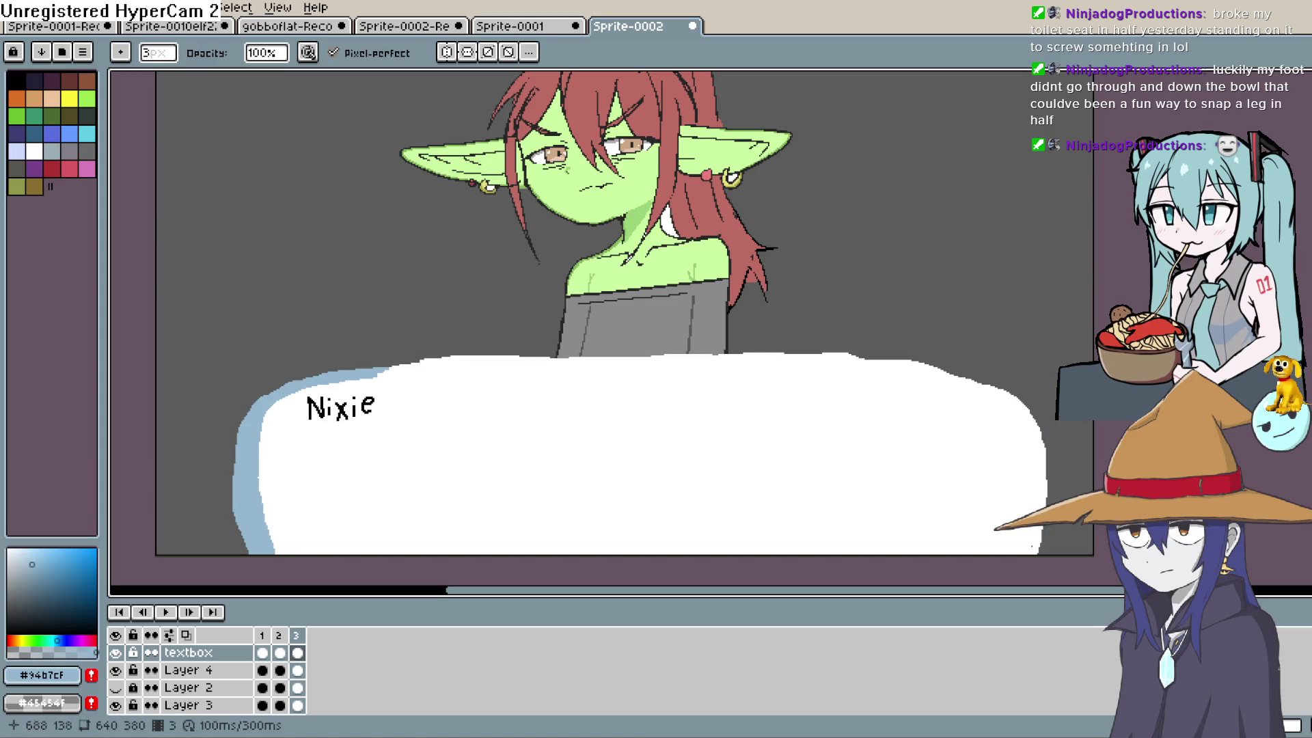
key("plus")
key("plus")
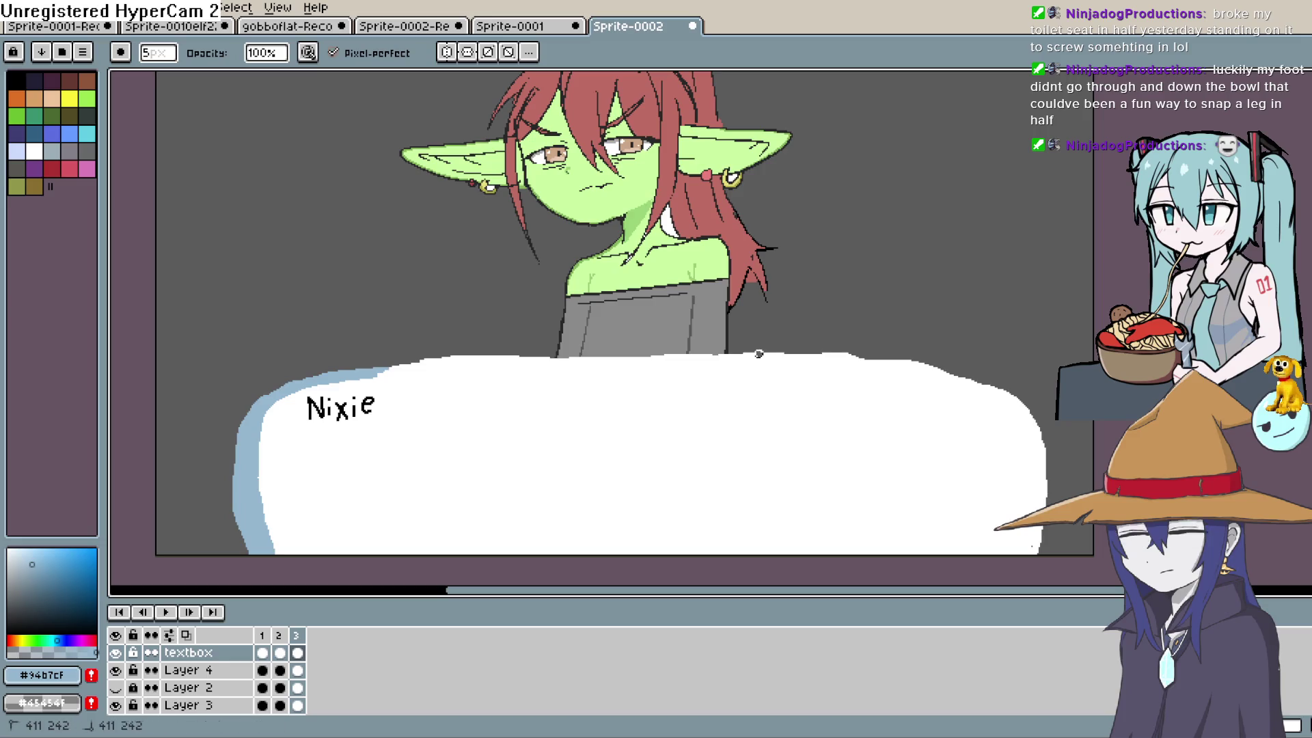
left_click_drag(759, 353, 897, 363)
left_click_drag(1016, 408, 1007, 399)
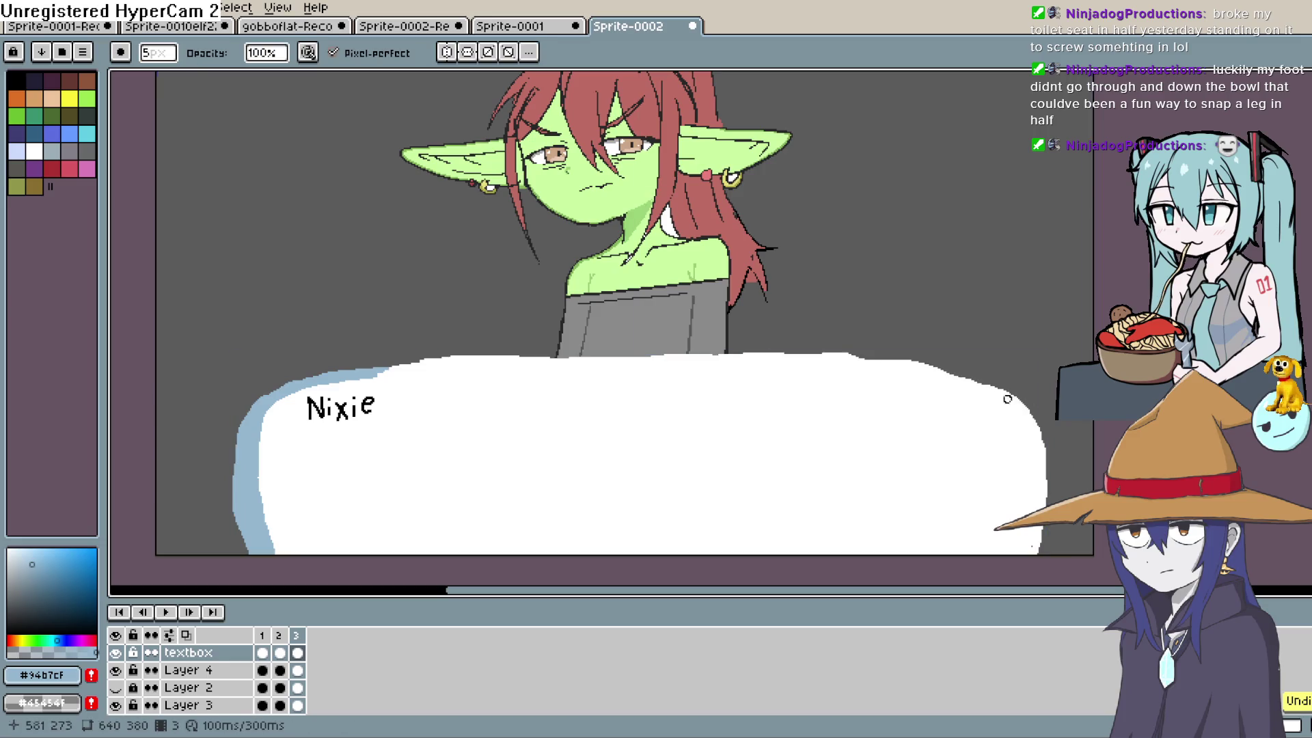
left_click_drag(733, 356, 839, 356)
mouse_move(920, 366)
left_mouse_down()
mouse_move(1008, 398)
mouse_move(890, 373)
mouse_move(929, 391)
left_mouse_up()
Trim the textbox's right and top edges with dark grey strokes.
key("space")
left_click_drag(930, 445, 917, 507)
key("space")
left_click_drag(896, 345, 1010, 345)
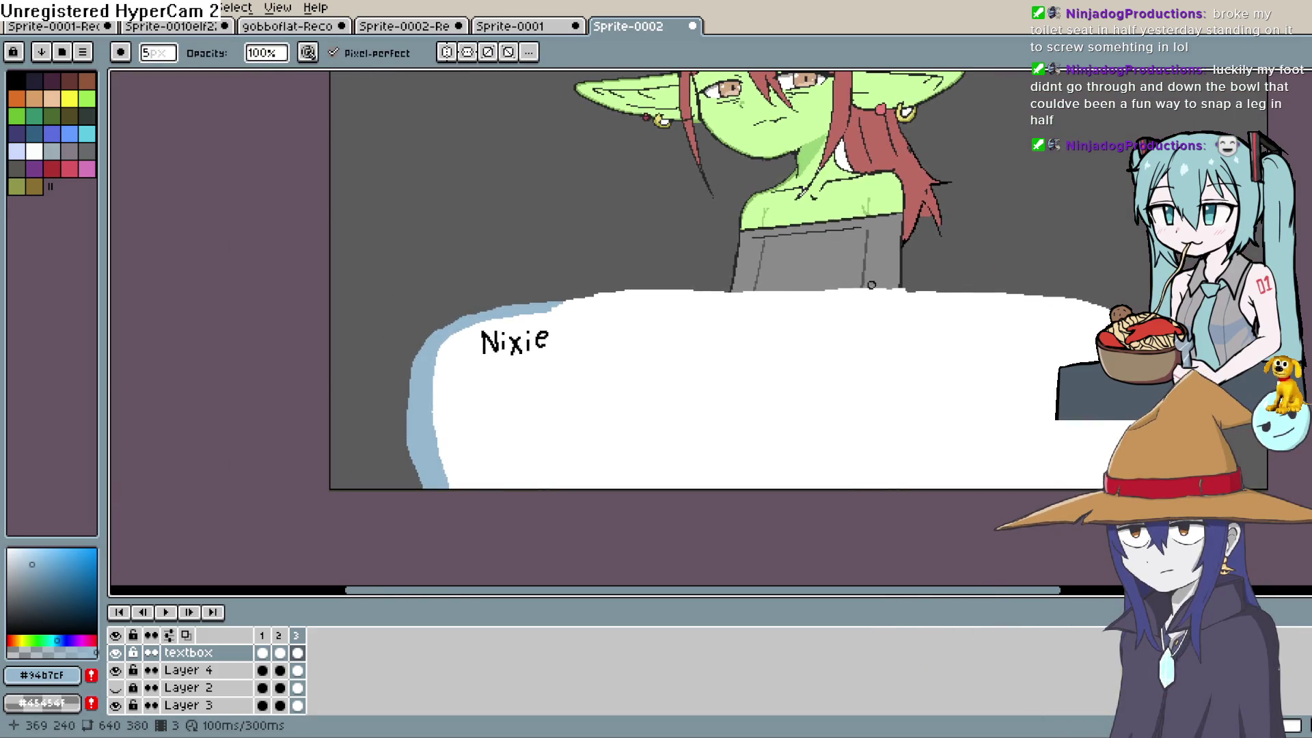
left_click_drag(907, 291, 568, 300)
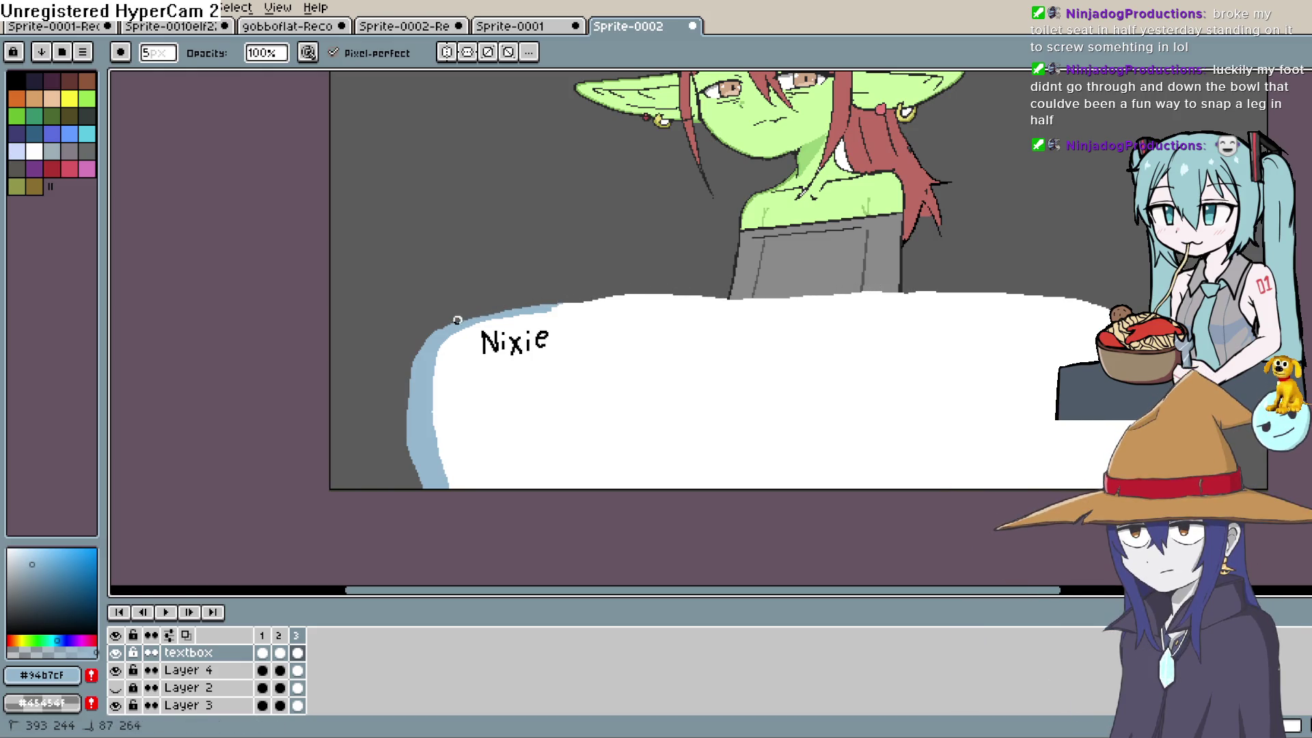
key("space")
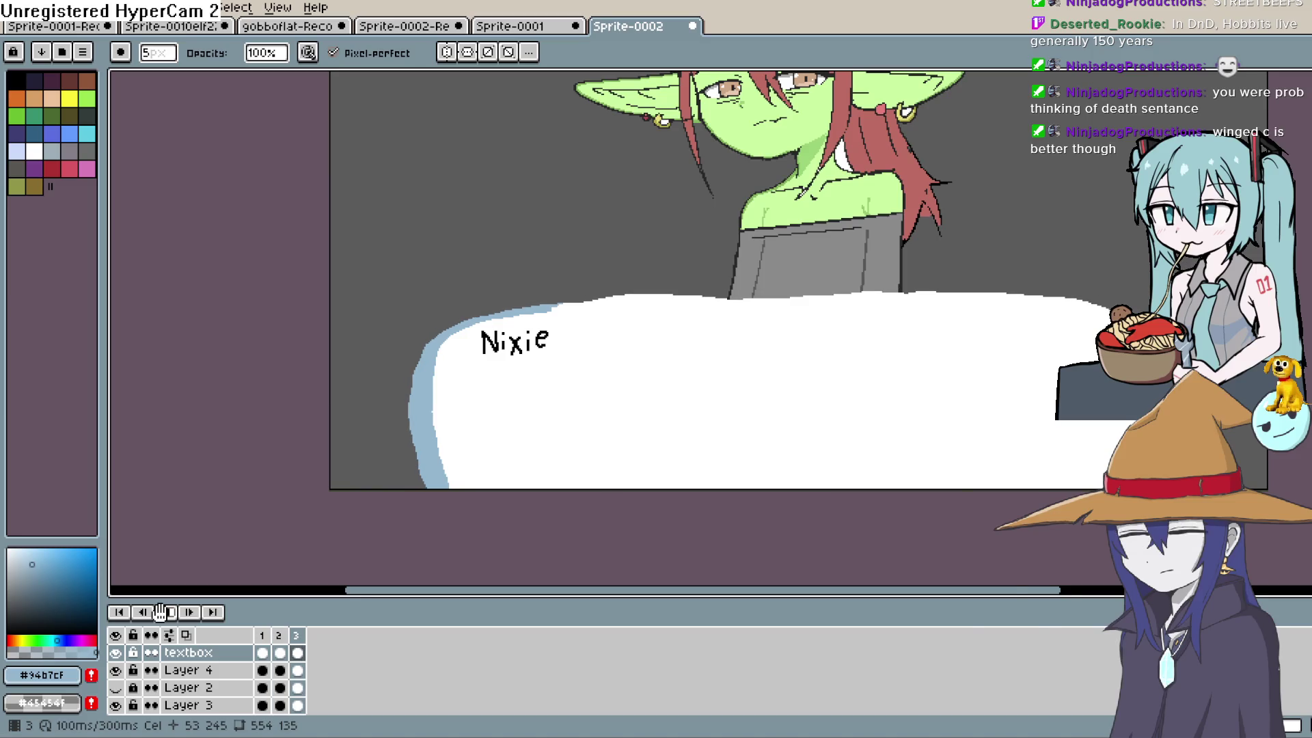
Recentre the view on the goblin and textbox, then stop the looping animation preview.
scroll(659, 282, "down", 3)
scroll(659, 282, "up", 4)
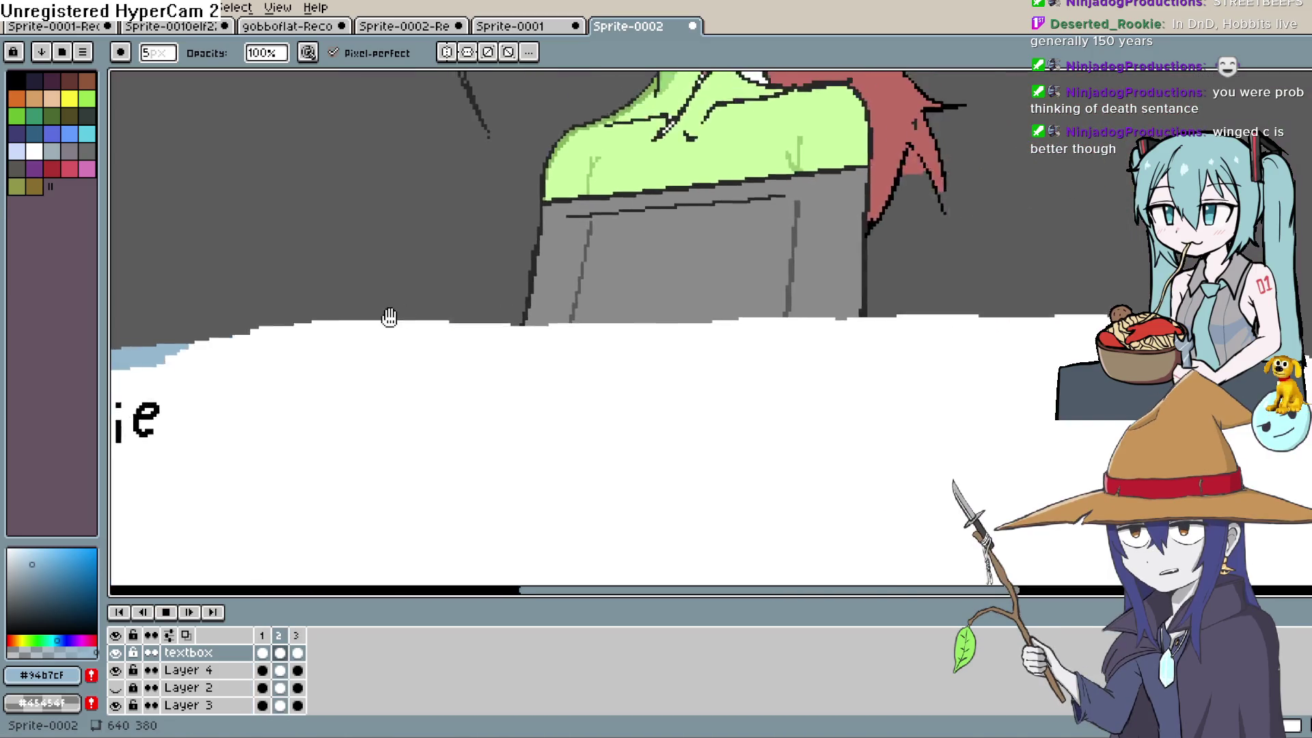
scroll(478, 300, "down", 2)
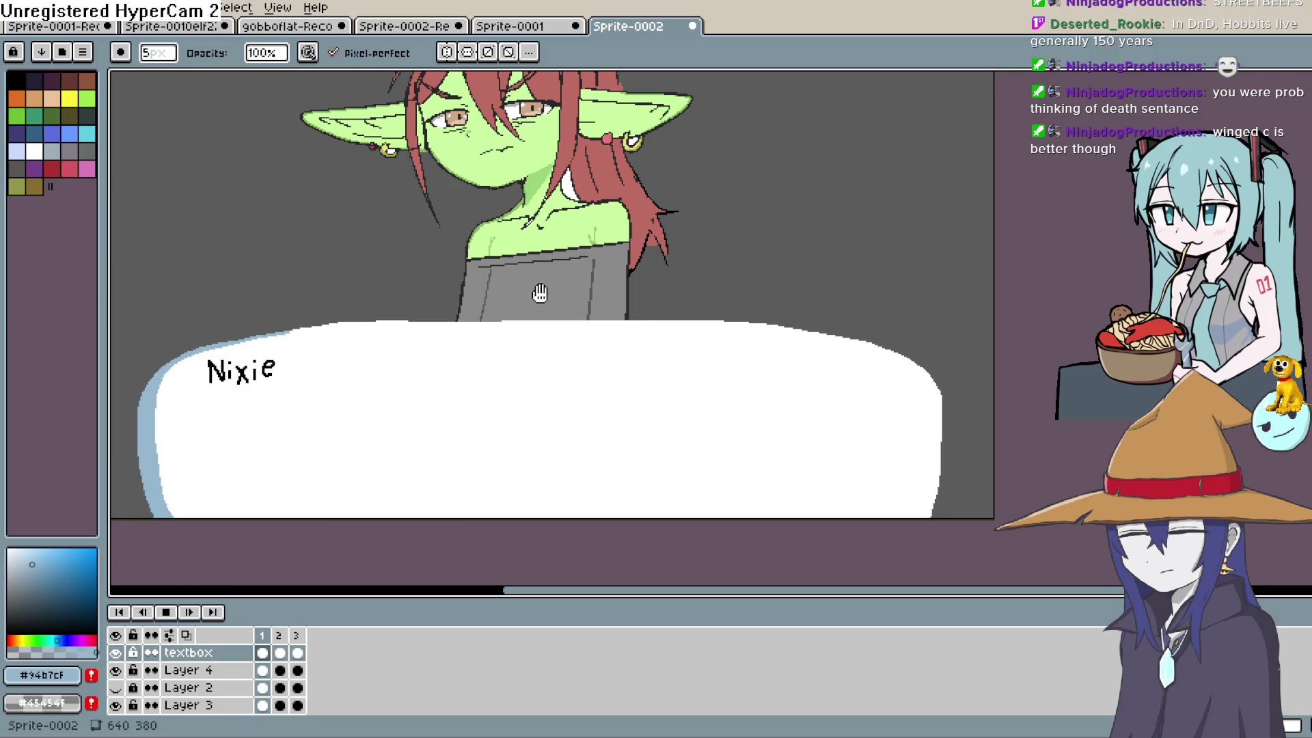
left_click_drag(560, 319, 593, 351)
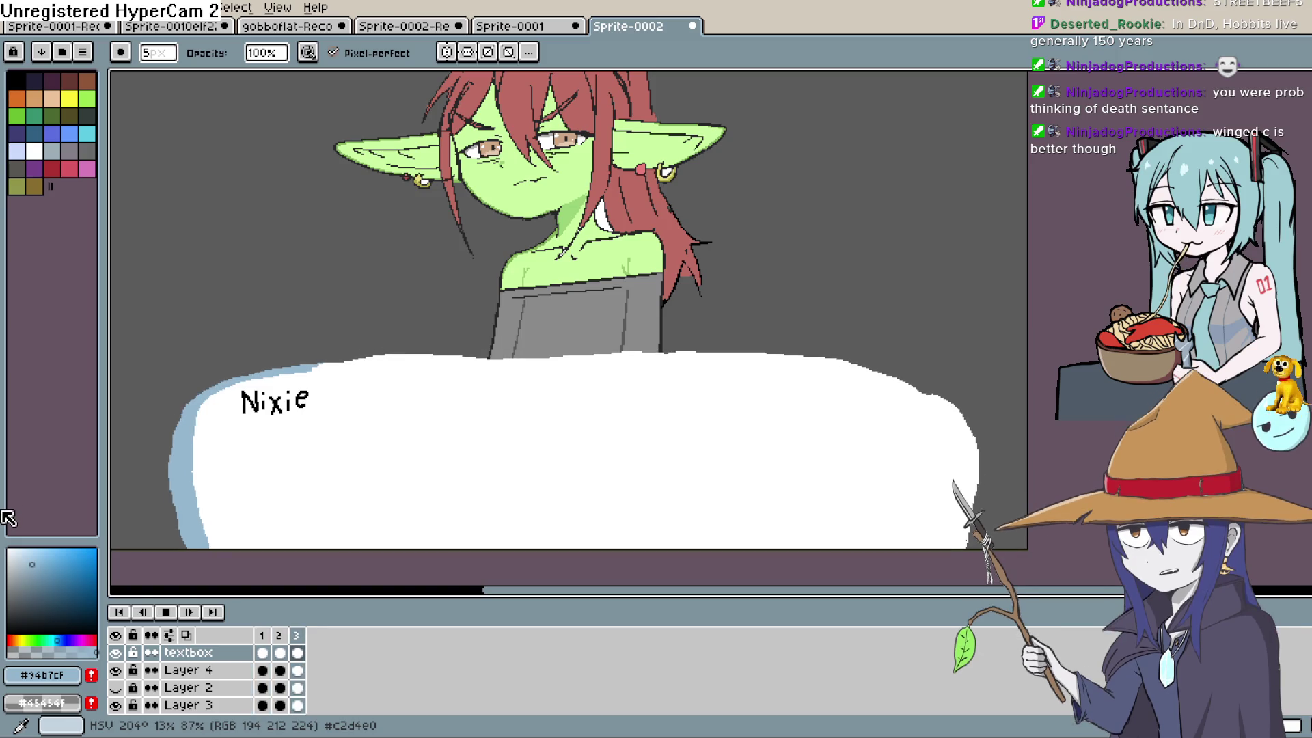
left_click(169, 613)
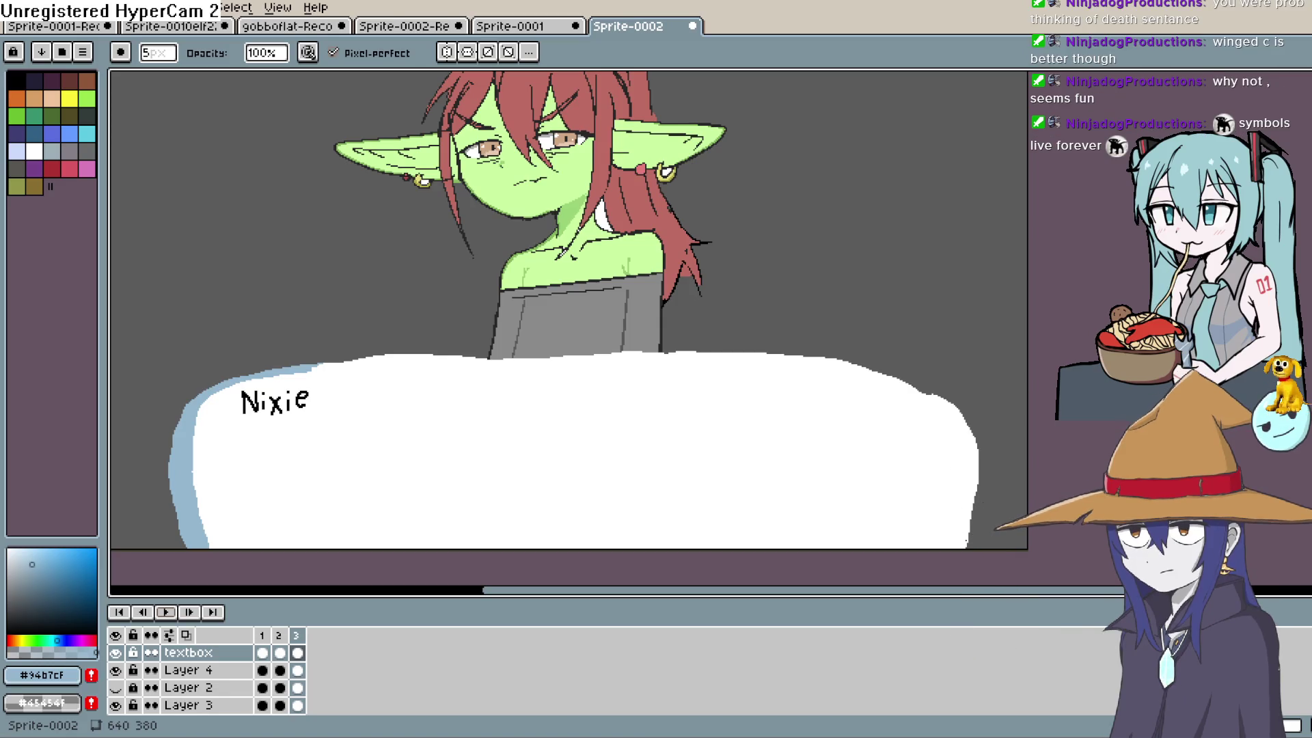
Drag the timeline splitter down to collapse the panel and reframe the whole sprite.
scroll(748, 355, "down", 2)
scroll(766, 375, "up", 2)
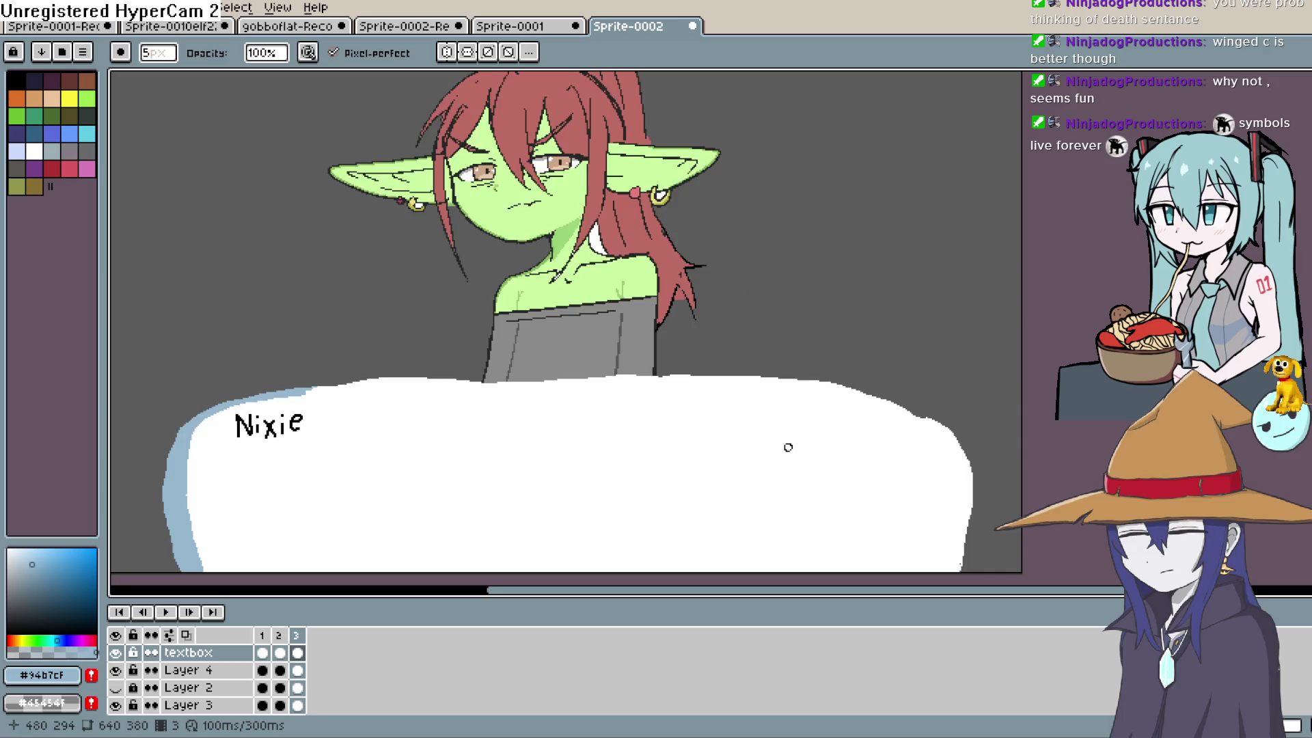
mouse_move(784, 445)
left_mouse_down()
mouse_move(879, 427)
mouse_move(929, 472)
mouse_move(928, 508)
mouse_move(811, 430)
mouse_move(837, 481)
left_mouse_up()
scroll(919, 520, "down", 2)
scroll(907, 527, "up", 2)
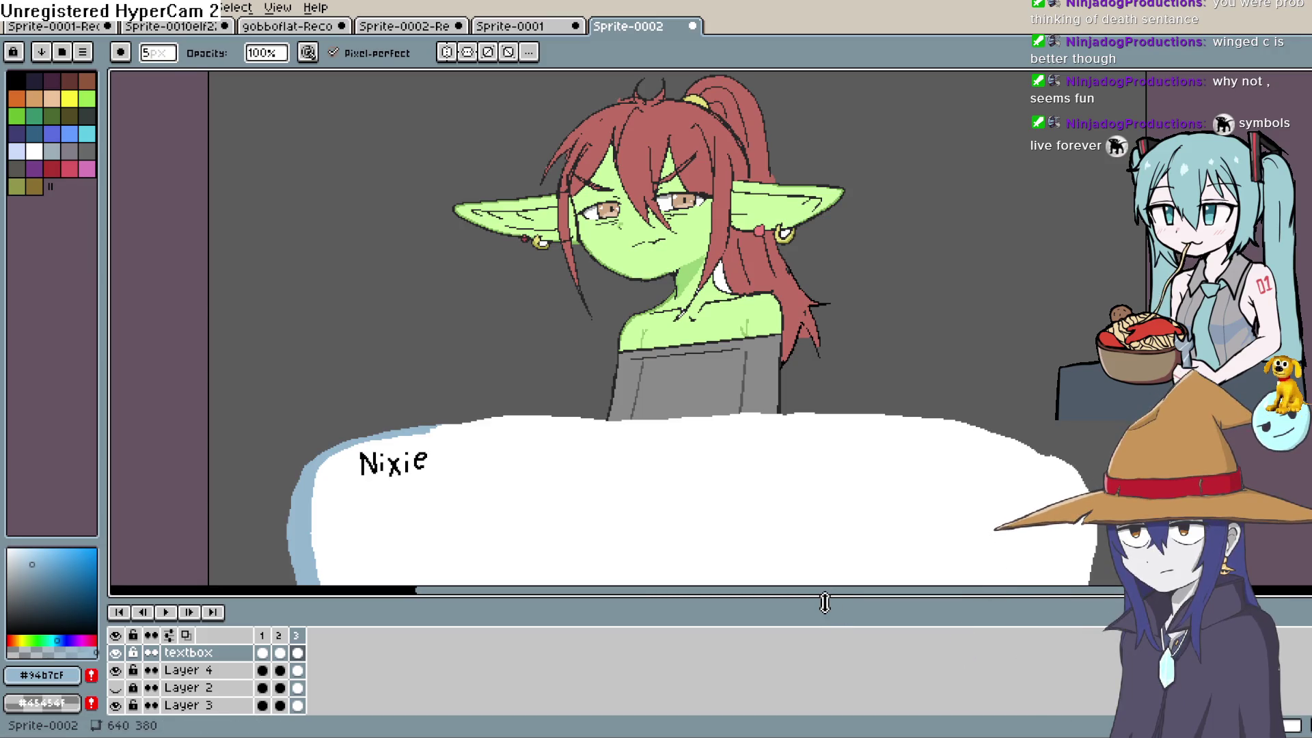
left_click_drag(822, 600, 849, 718)
scroll(796, 472, "down", 1)
scroll(781, 483, "up", 1)
left_click_drag(781, 483, 758, 472)
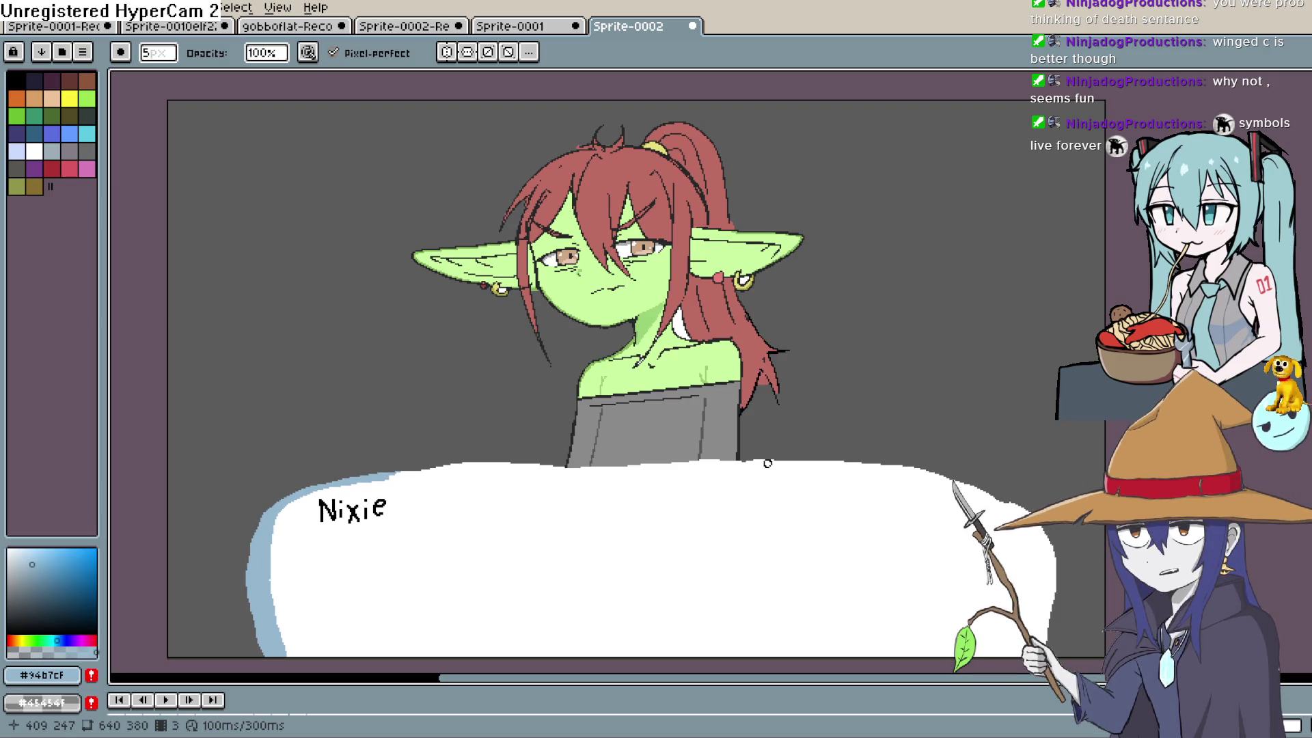
left_click_drag(910, 553, 858, 472)
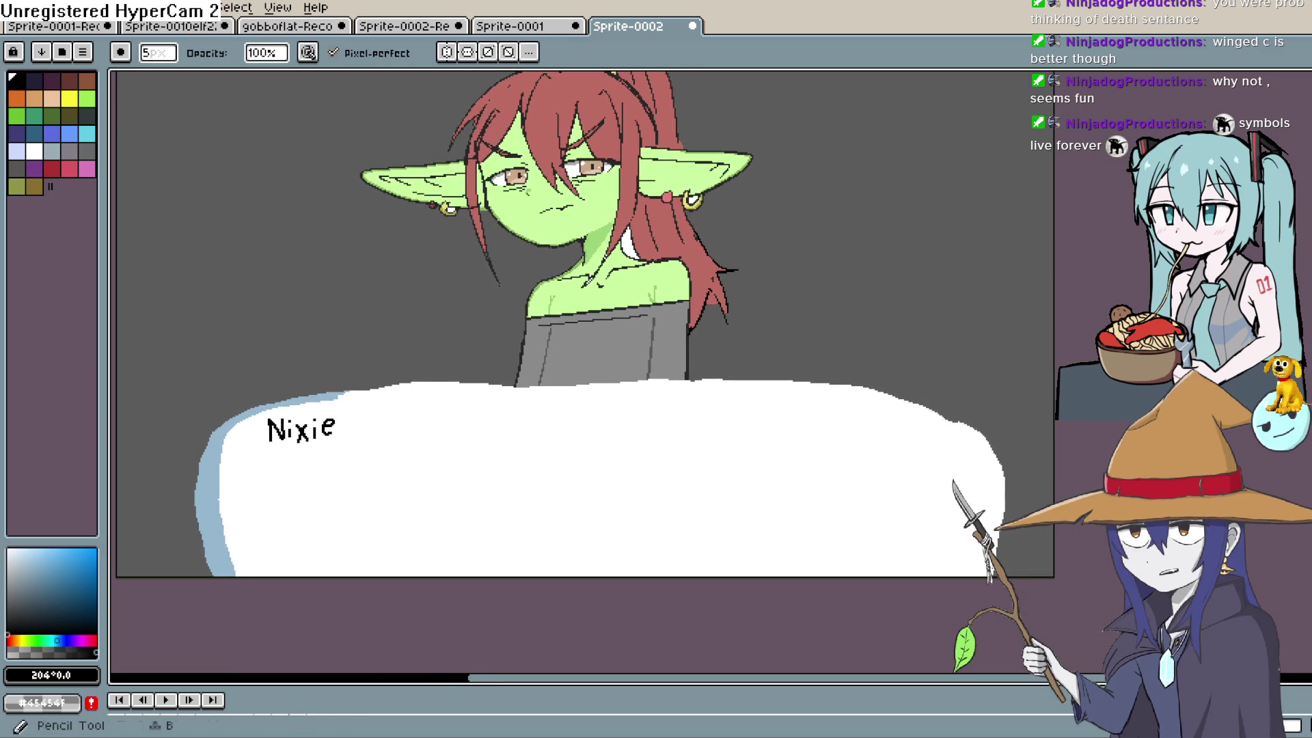
Add a colon after 'Nixie' with a 4px square brush and reopen the timeline panel.
key("shift+b")
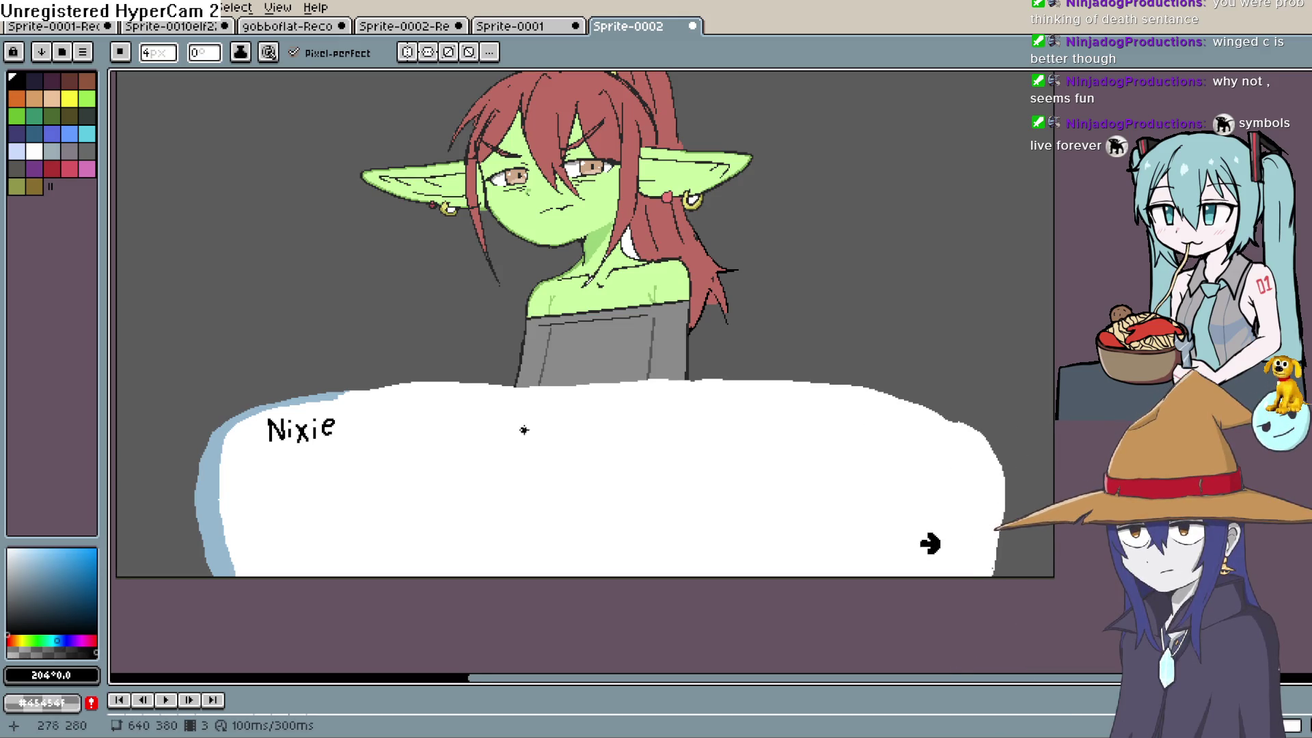
left_click(346, 421)
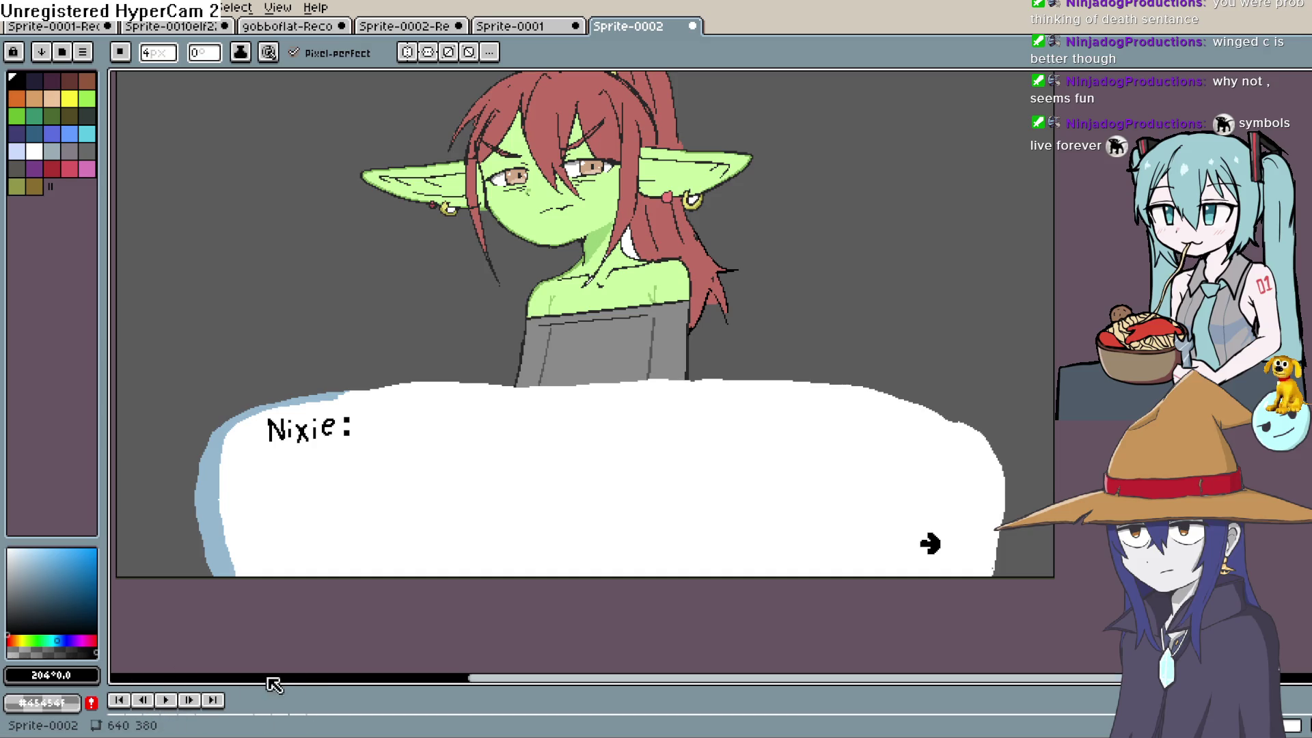
left_click_drag(301, 685, 296, 565)
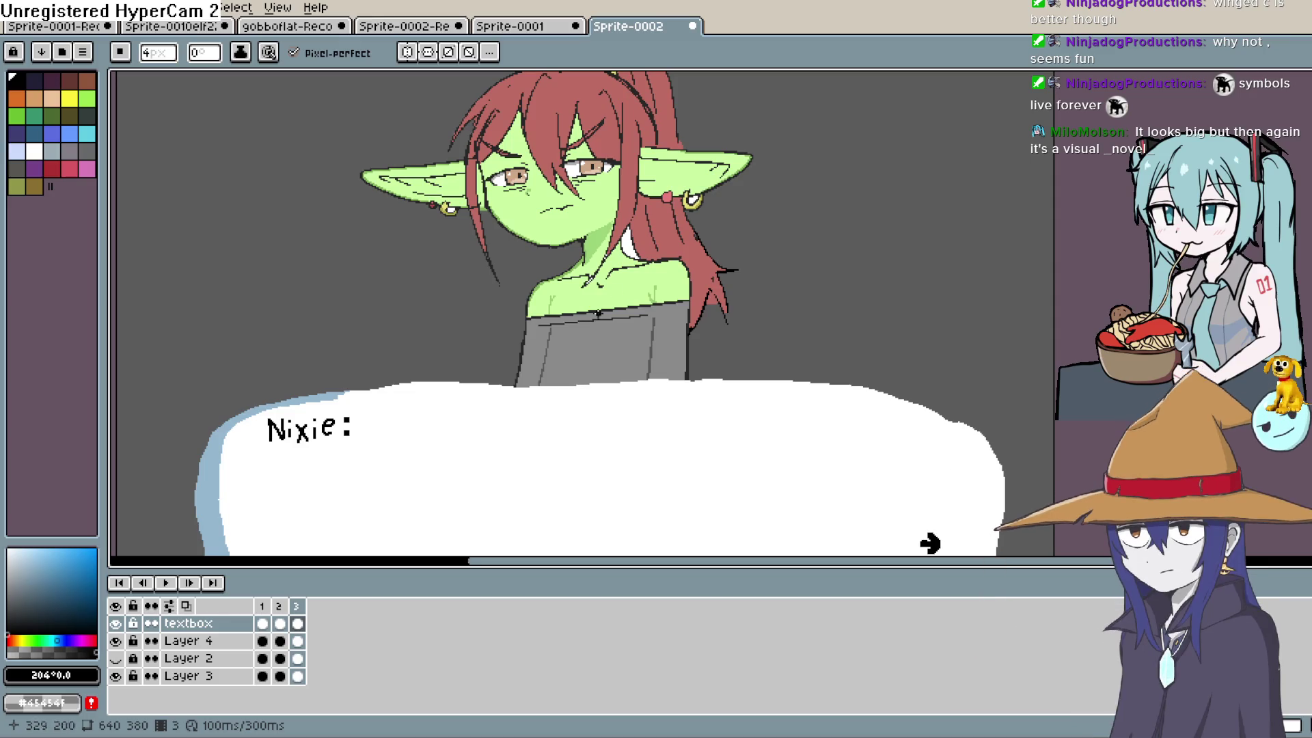
scroll(834, 306, "down", 3)
Zoom in closely on the goblin's face to review it.
scroll(835, 306, "up", 4)
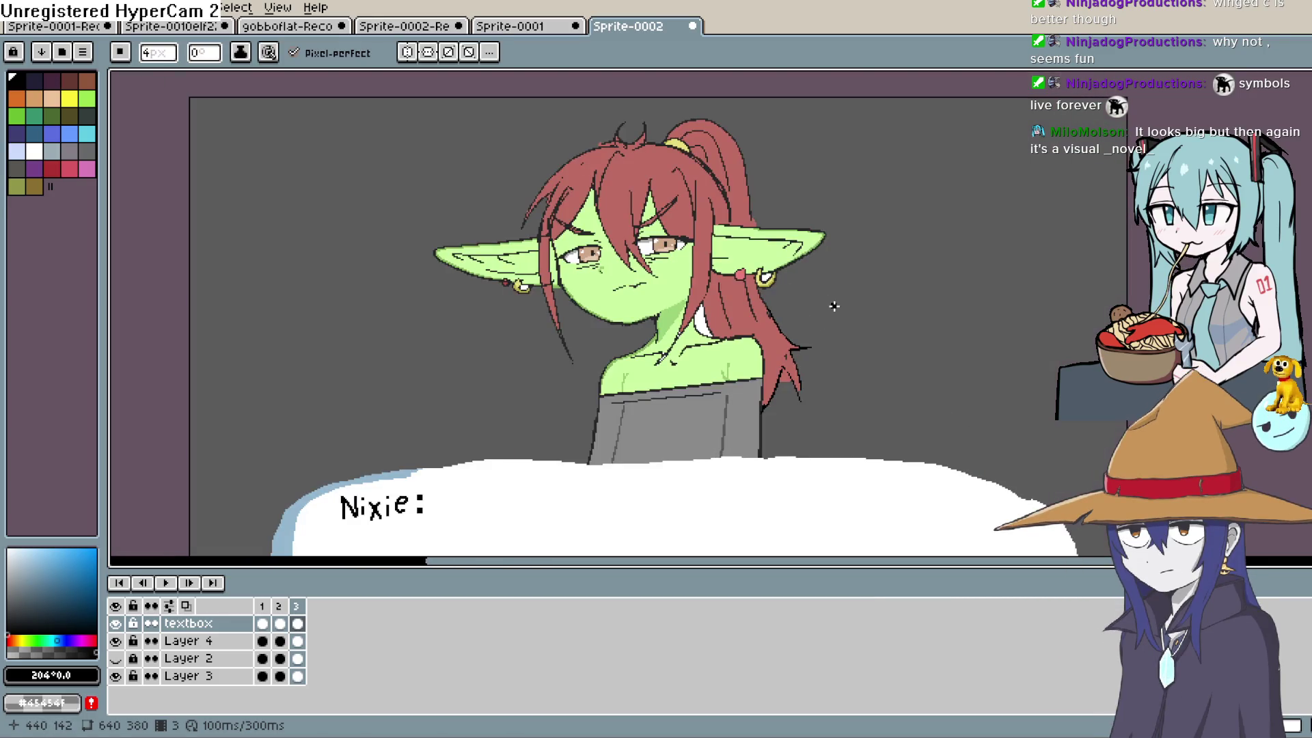
key("space")
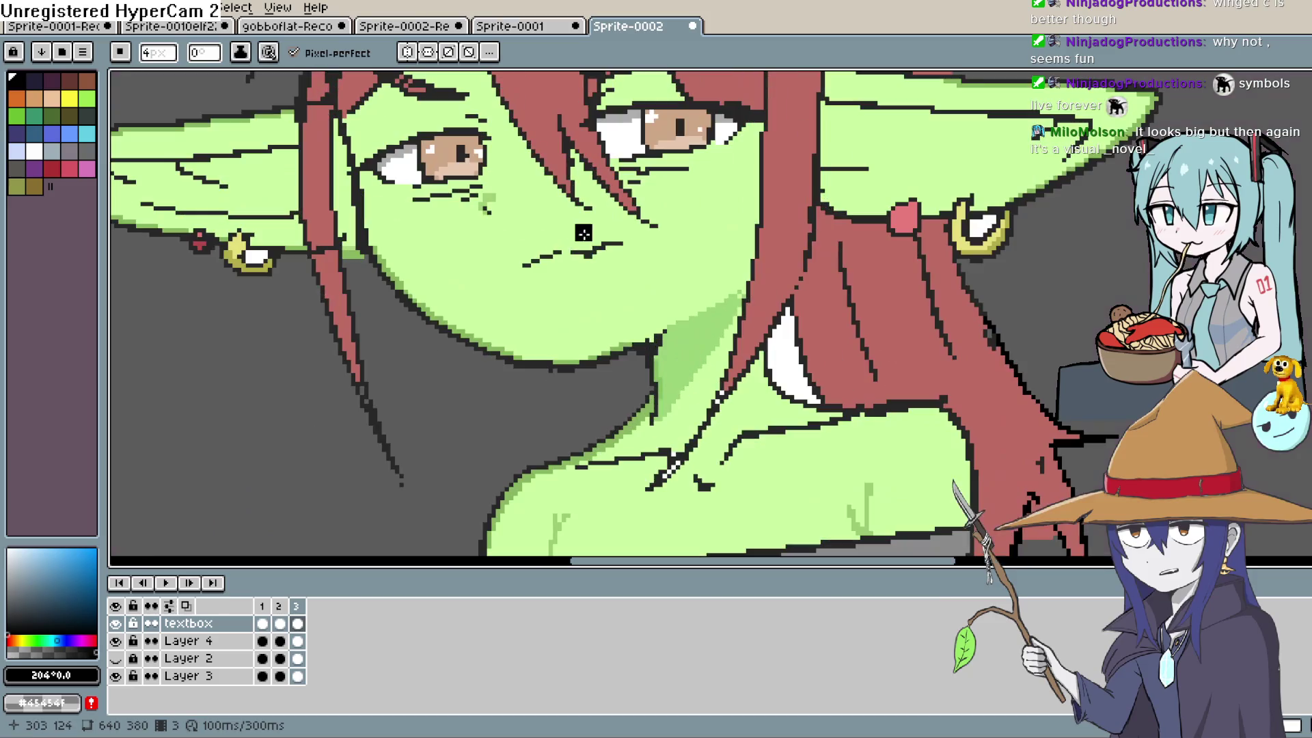
scroll(580, 238, "up", 2)
scroll(603, 261, "down", 1)
scroll(623, 284, "up", 1)
scroll(641, 237, "down", 4)
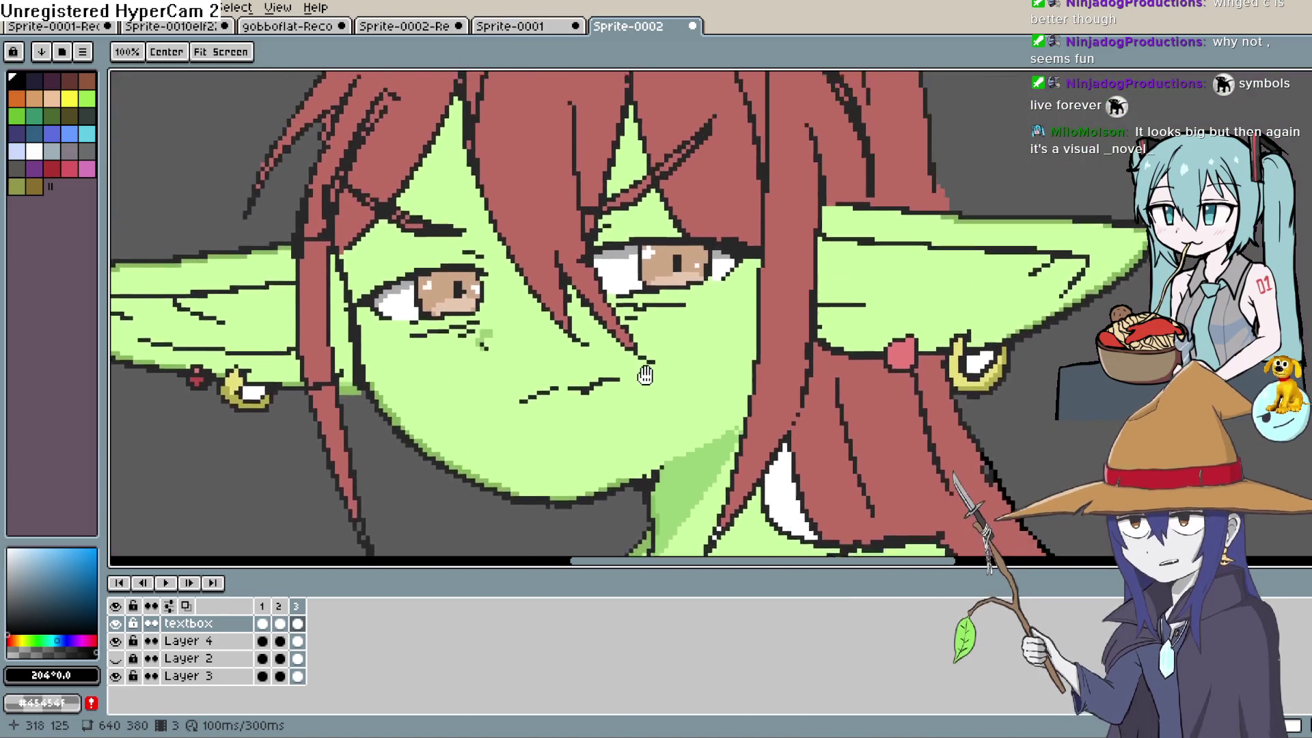
scroll(642, 424, "up", 2)
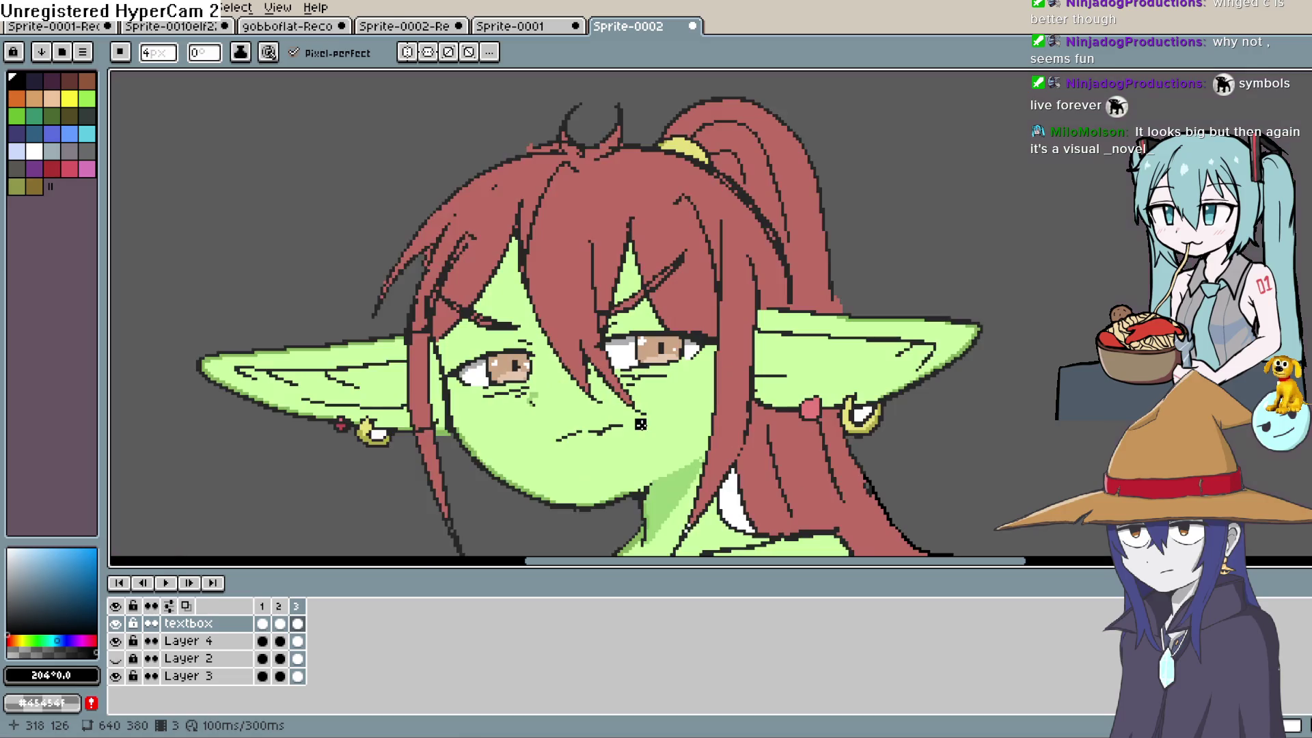
scroll(625, 355, "up", 1)
Frame the whole character again, then switch to Clip Studio Paint with Alt+Tab.
left_click_drag(625, 355, 610, 246)
scroll(610, 245, "down", 3)
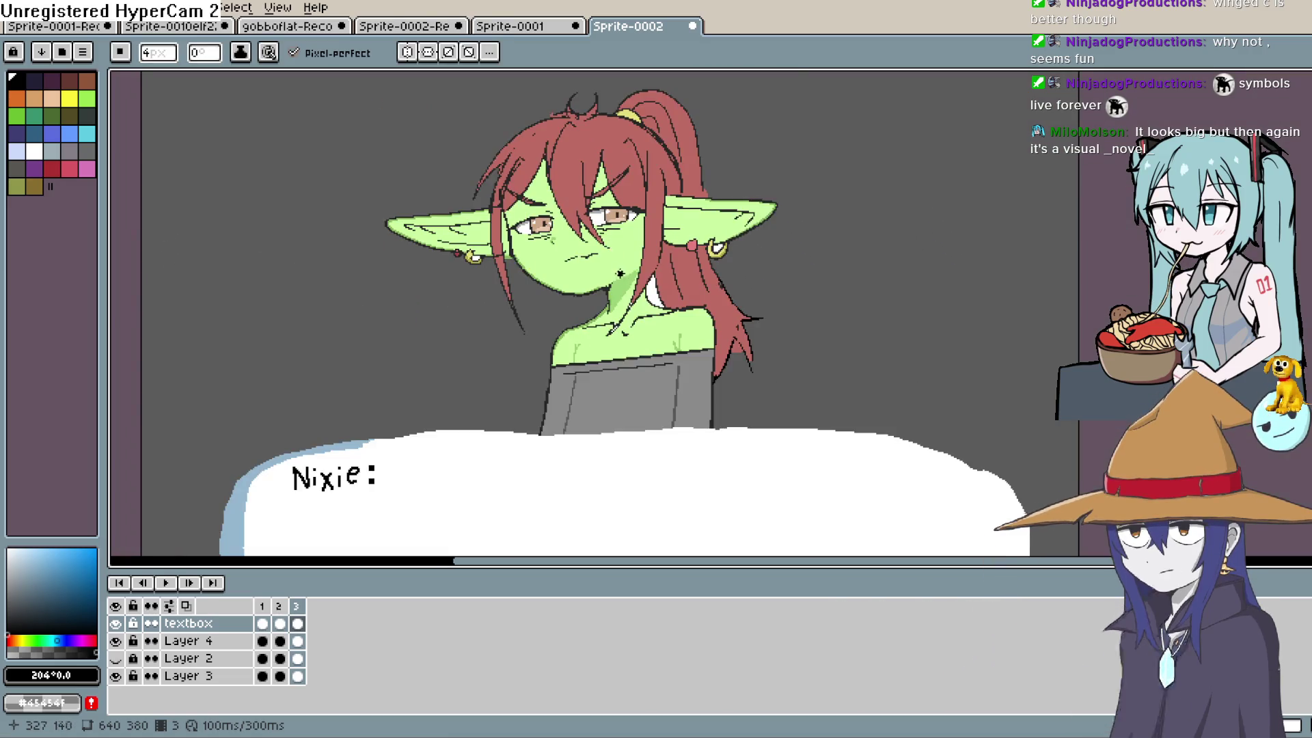
scroll(931, 527, "up", 1)
scroll(660, 309, "up", 1)
left_click_drag(660, 309, 679, 414)
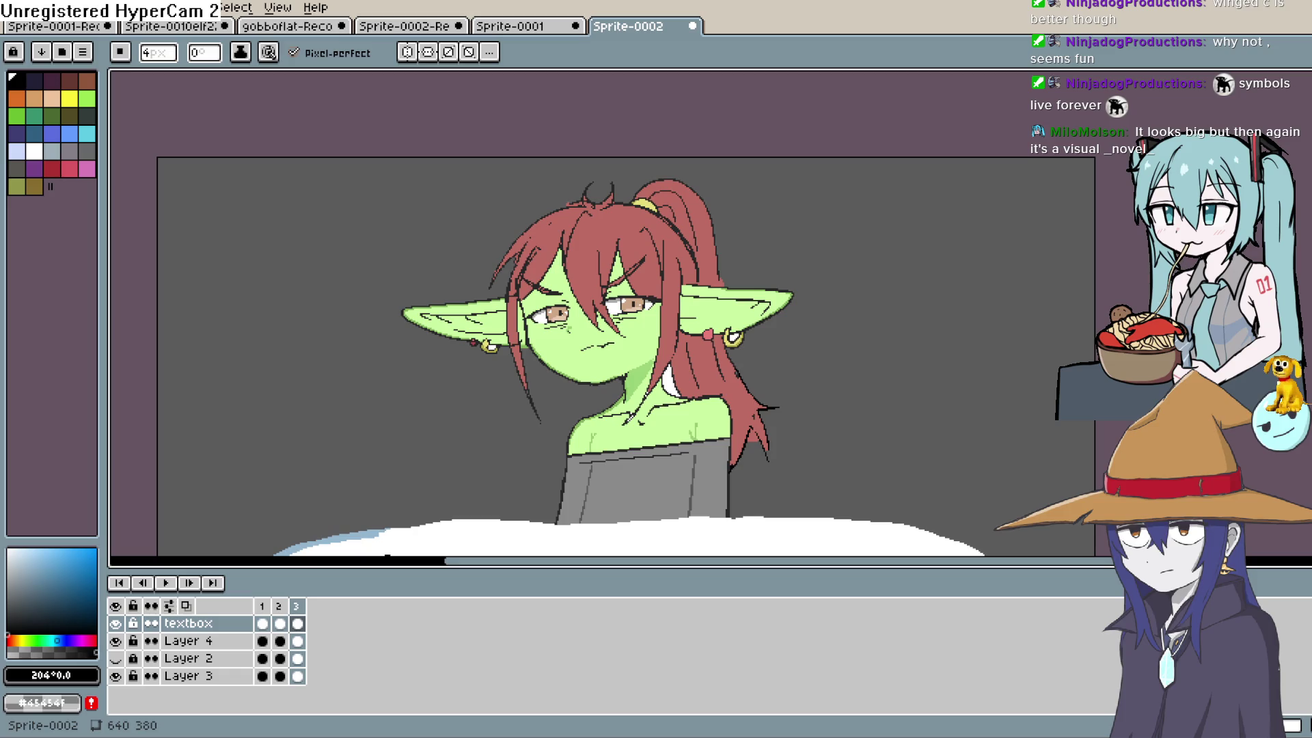
key("alt+Tab")
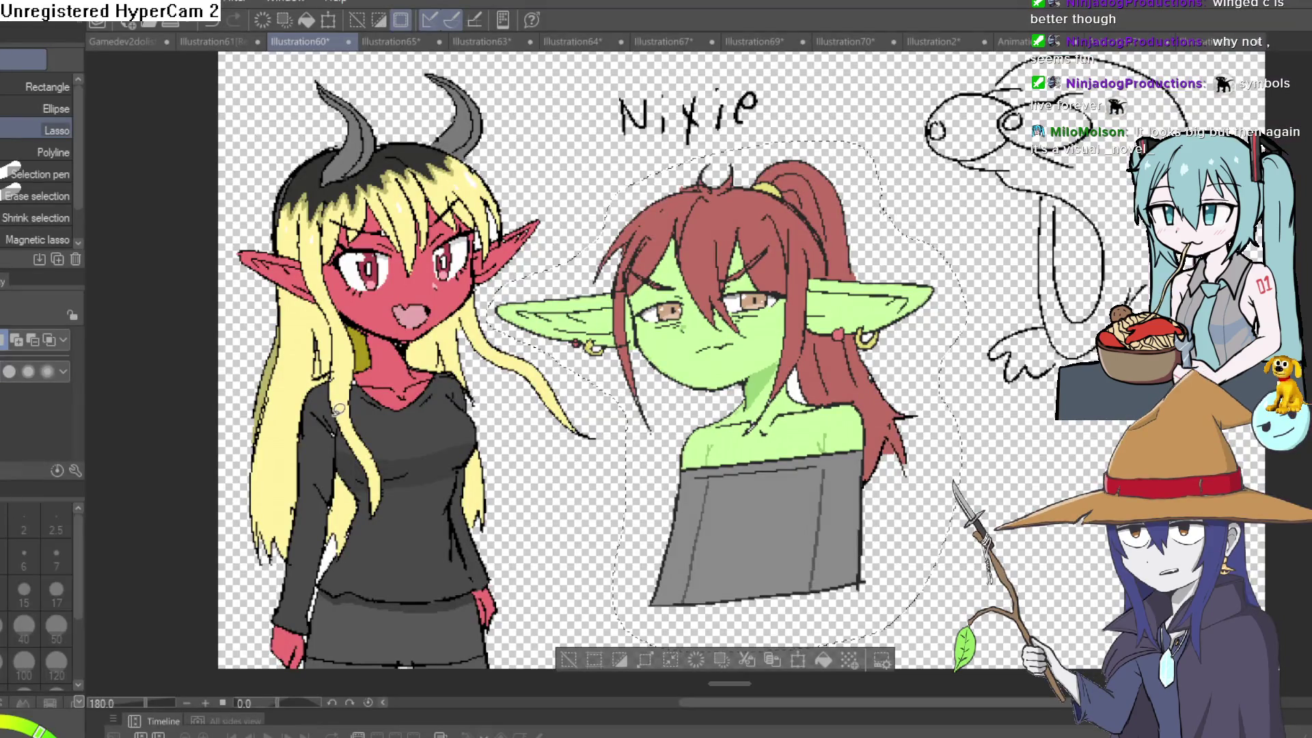
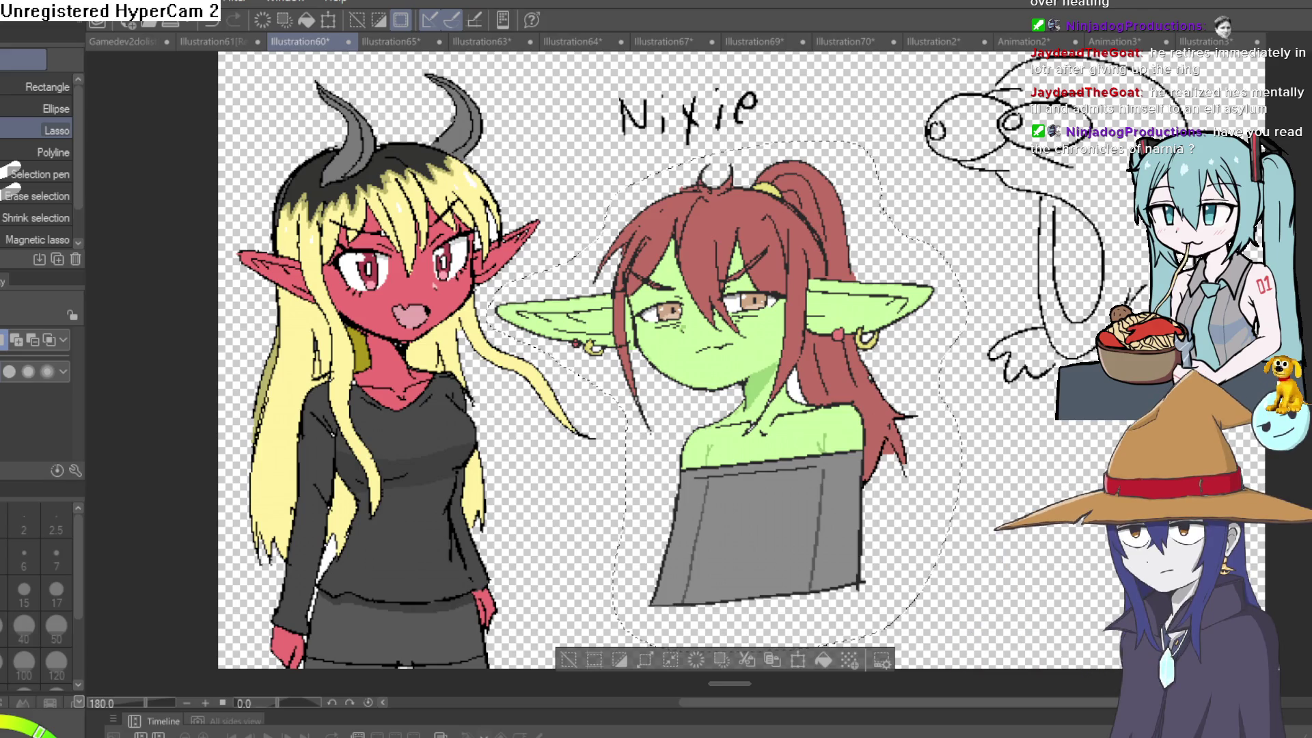
Deselect the goblin girl in Clip Studio Paint and switch over to Aseprite.
left_click(564, 657)
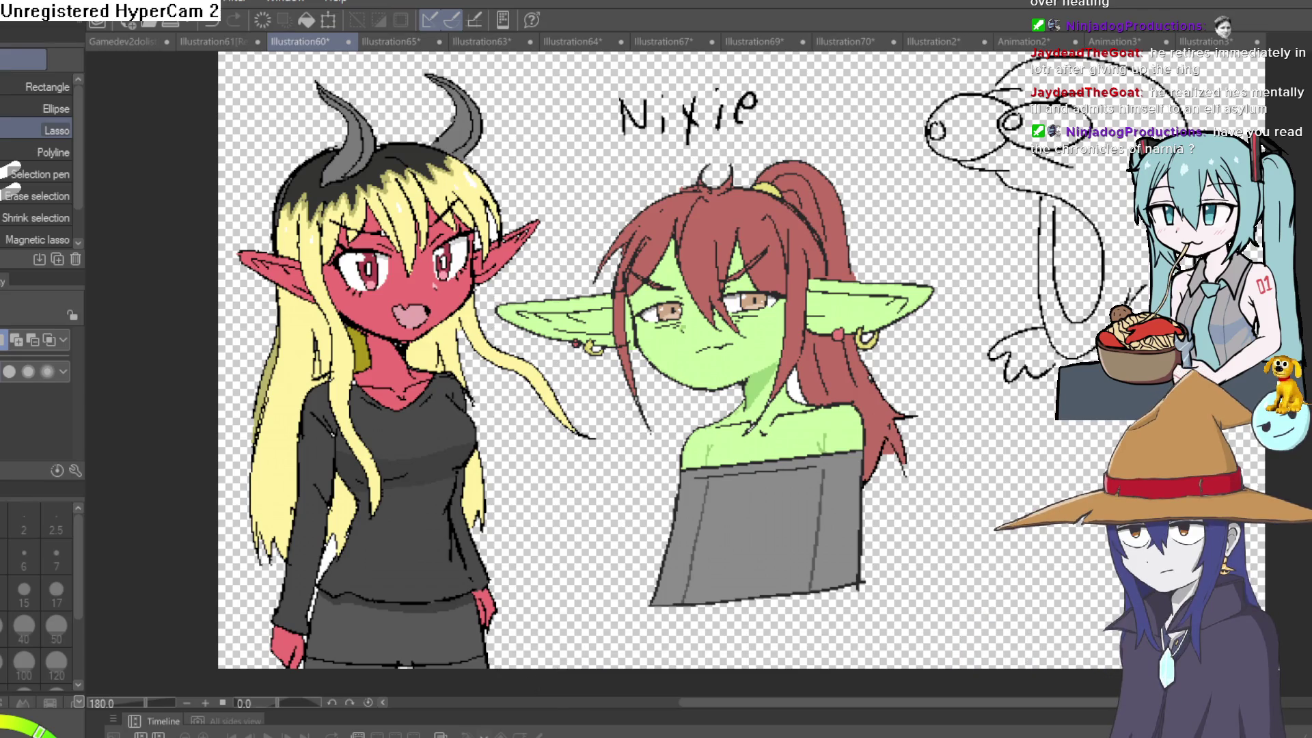
key("alt+Tab")
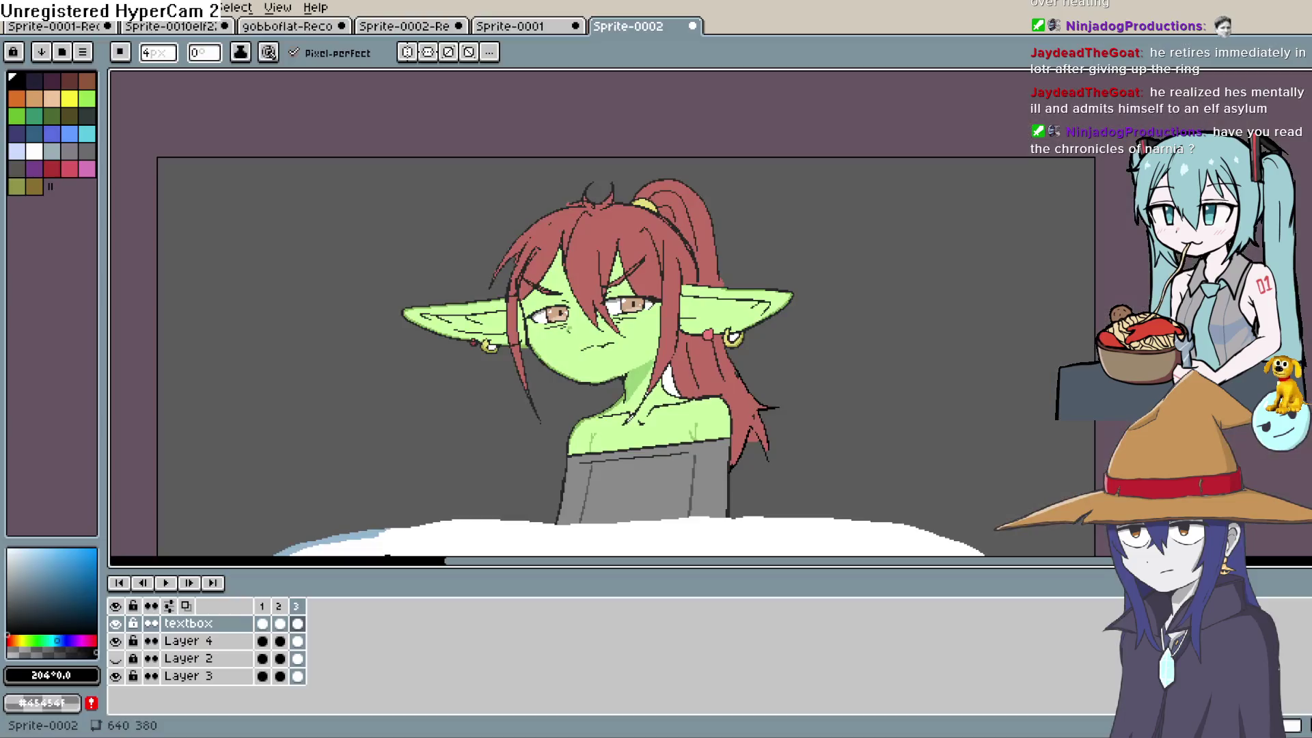
Loop Sprite-0002's animation, watching the colon and arrow blink in Nixie's textbox, then stop it.
mouse_move(246, 539)
left_mouse_down()
mouse_move(262, 452)
mouse_move(239, 477)
left_mouse_up()
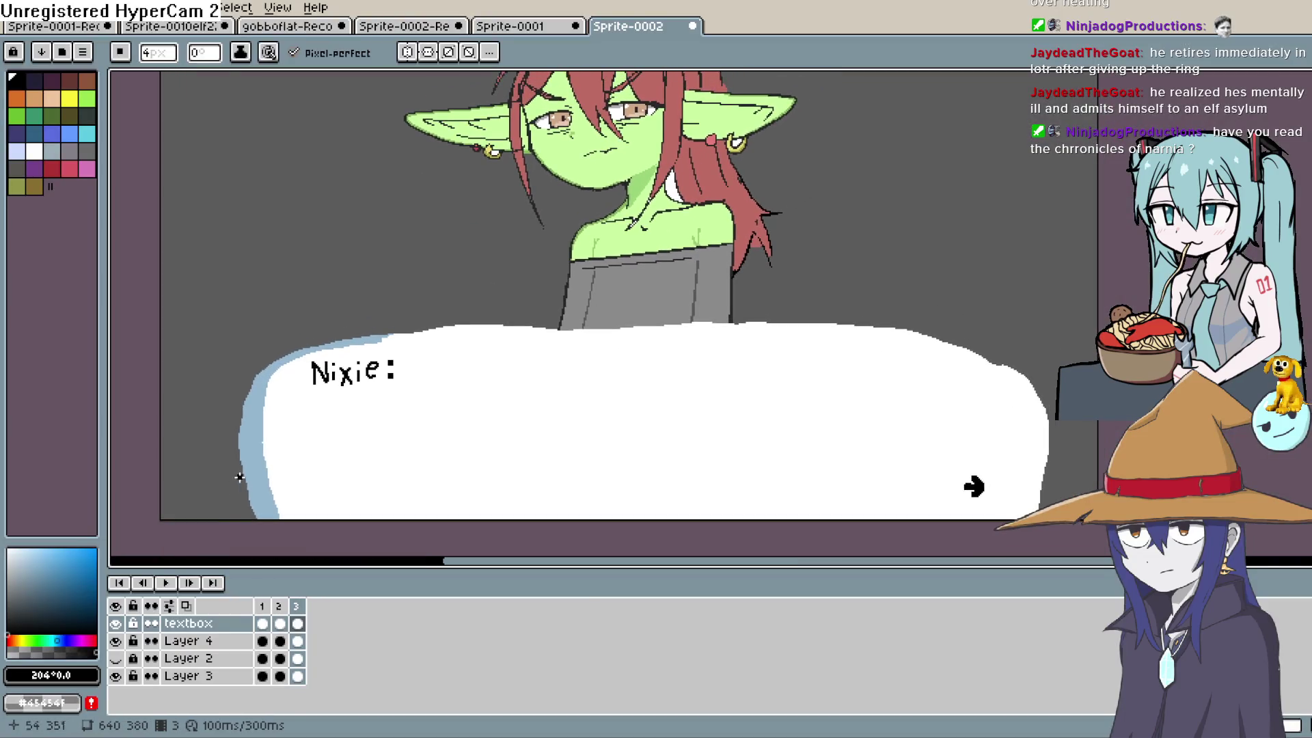
left_click(170, 582)
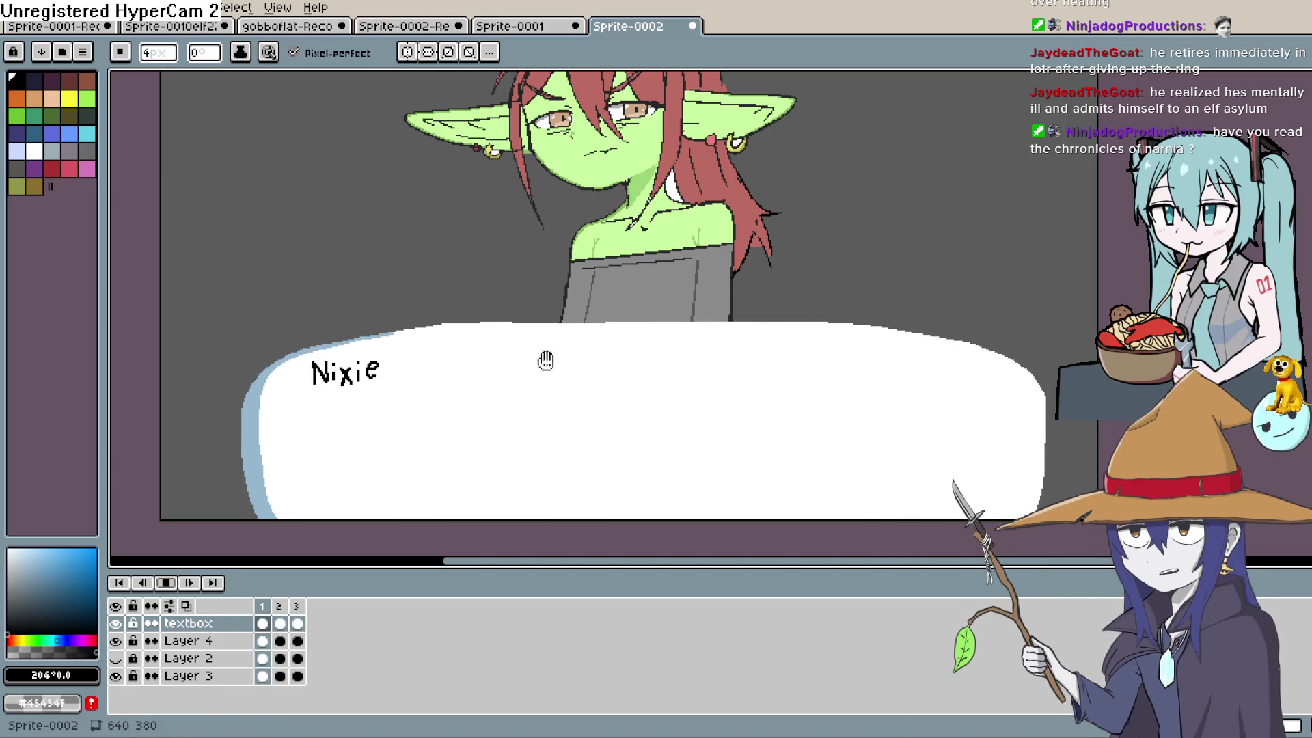
left_click_drag(669, 343, 665, 393)
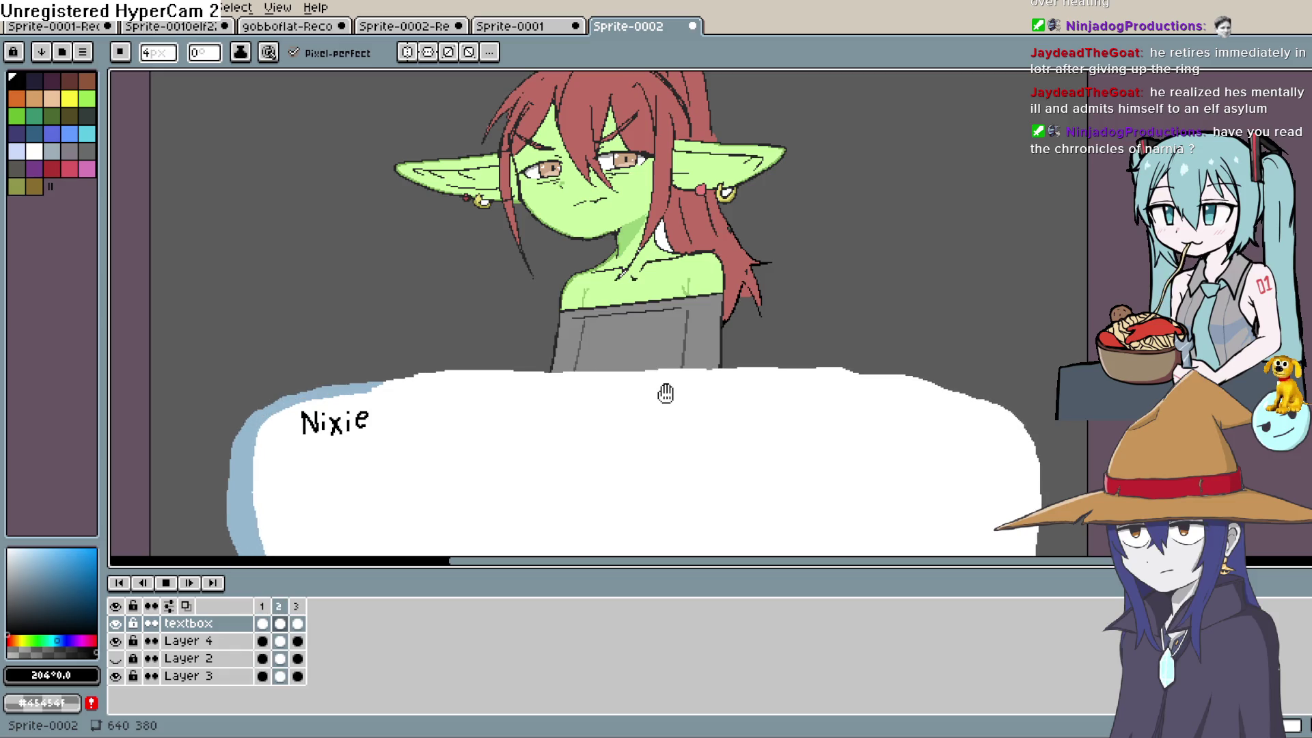
scroll(667, 390, "down", 1)
scroll(668, 386, "up", 1)
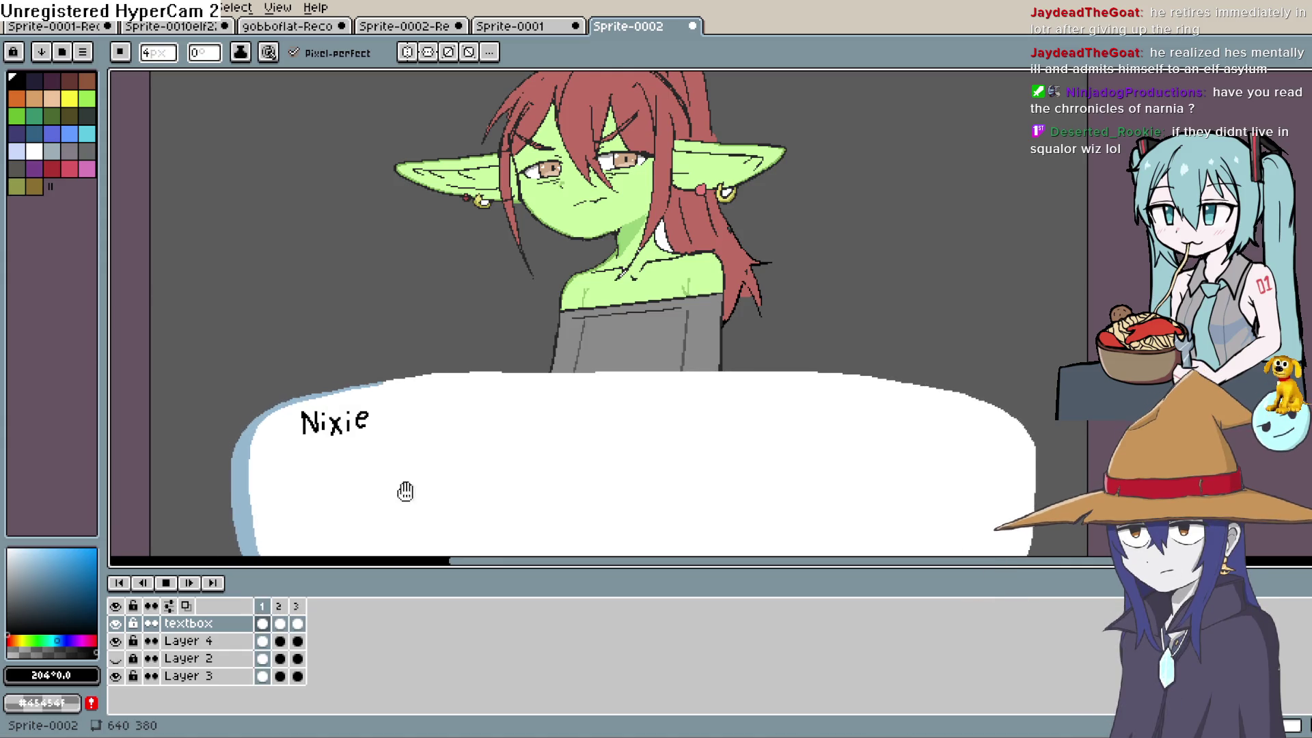
left_click(166, 583)
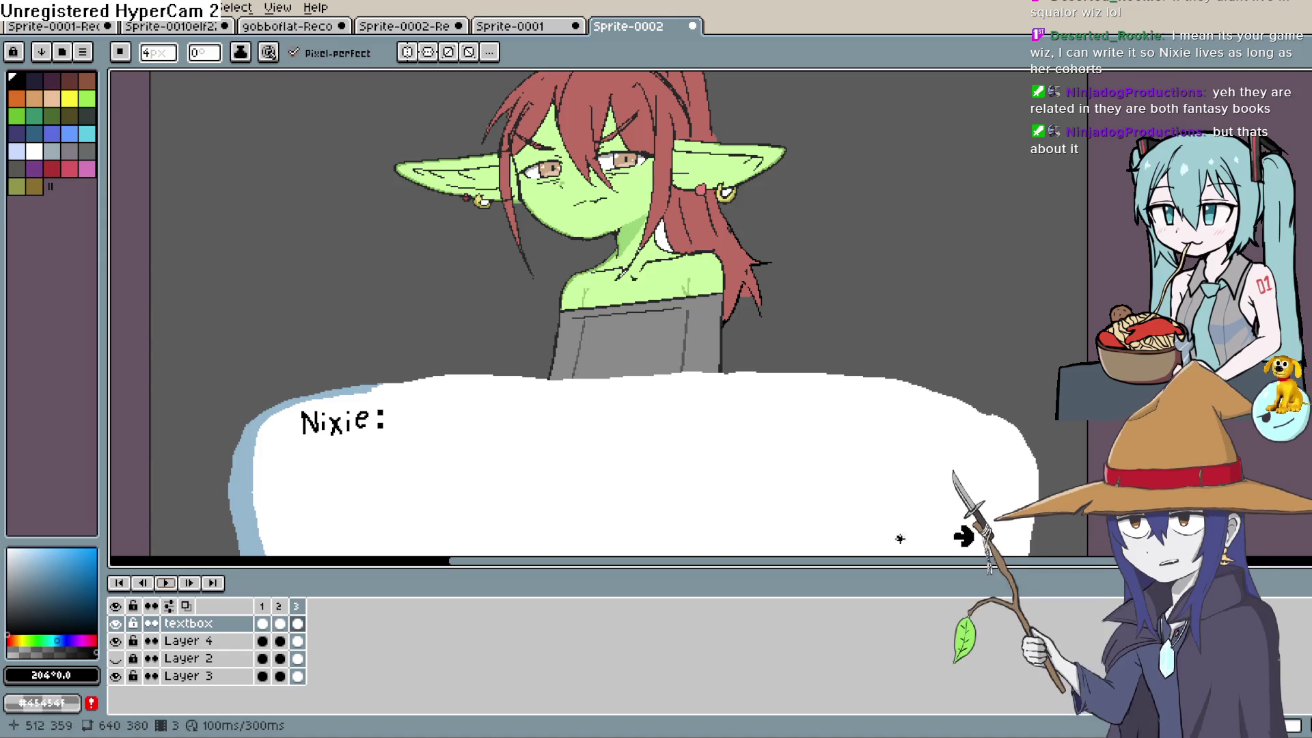
Zoom out and restart the Sprite-0002 animation so it loops from the beginning.
scroll(900, 539, "down", 3)
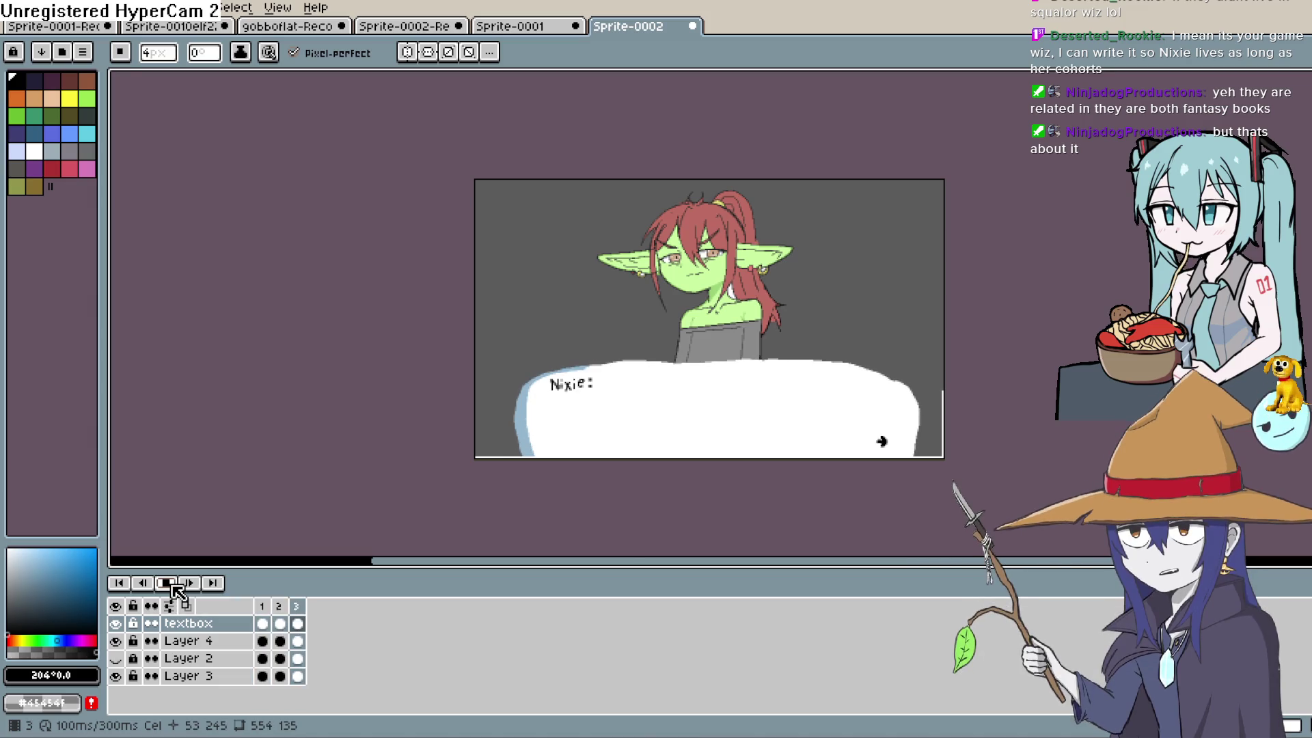
left_click(167, 582)
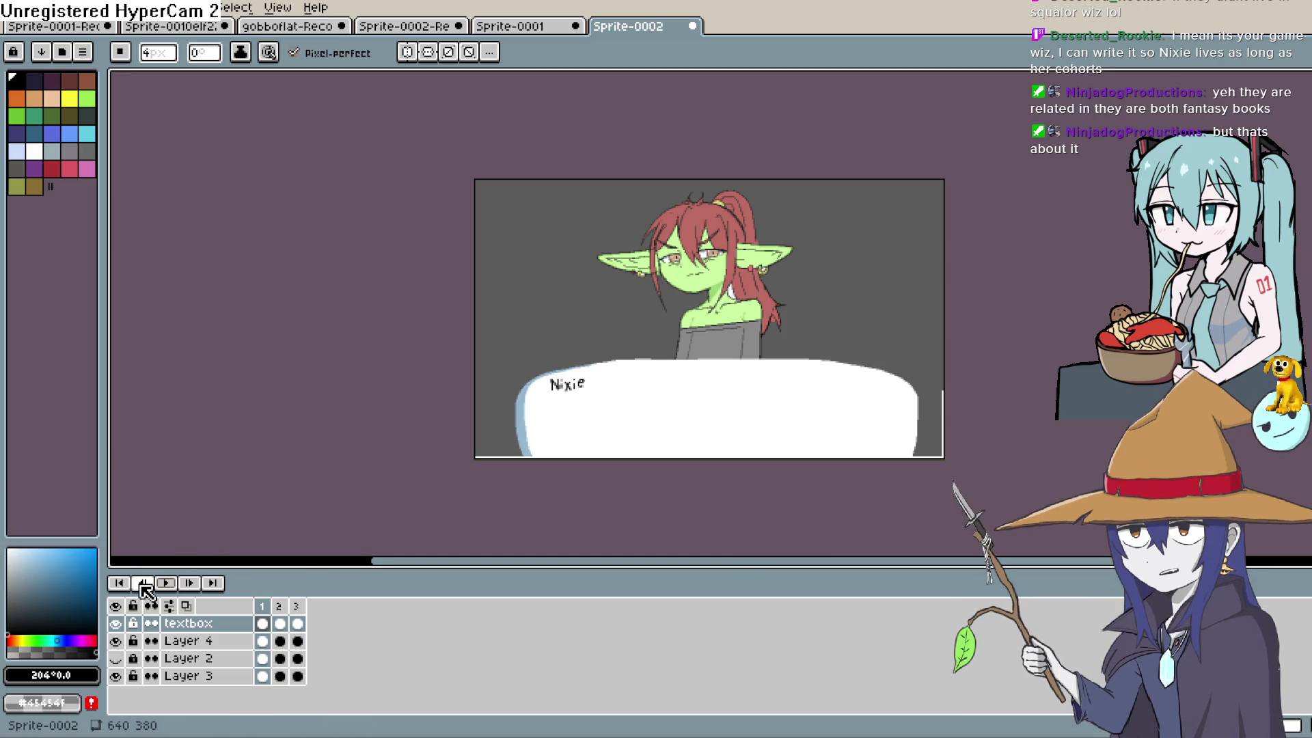
left_click(165, 582)
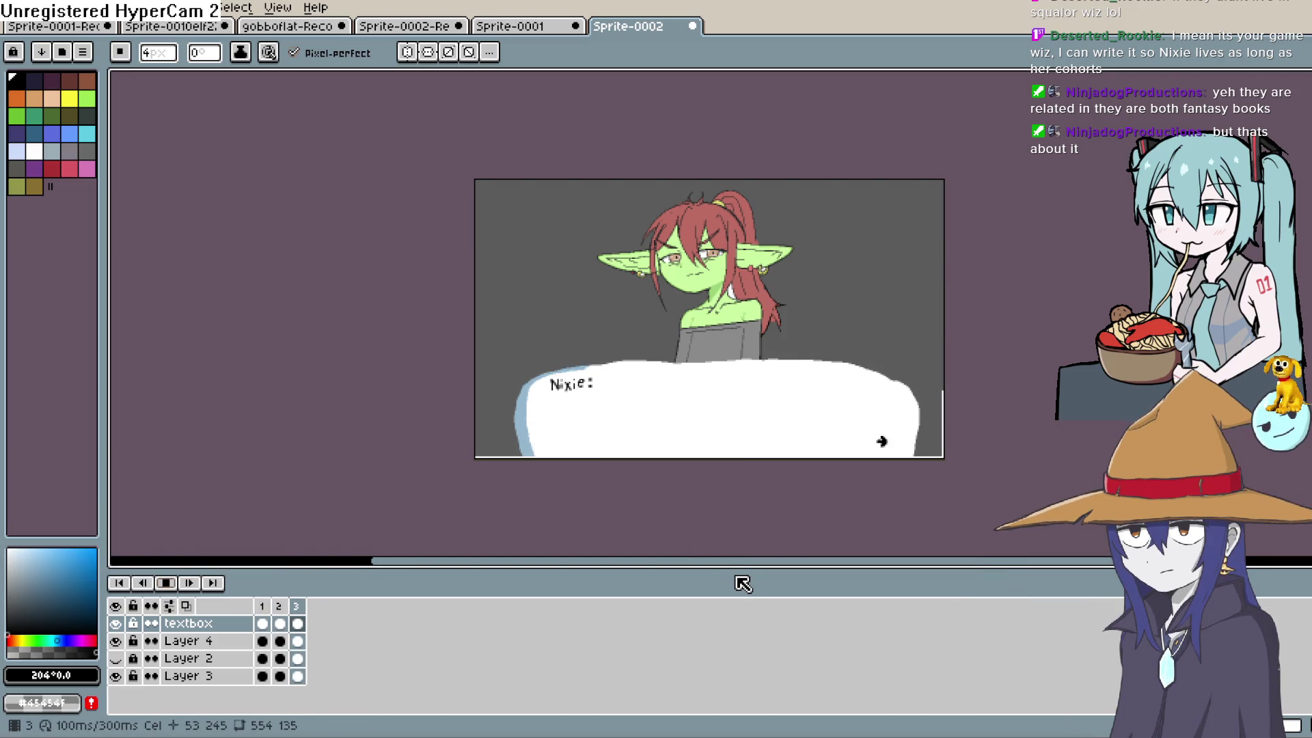
Hide the timeline and centre the enlarged goblin and textbox in the workspace.
key("Tab")
scroll(741, 431, "up", 2)
left_click_drag(731, 427, 755, 600)
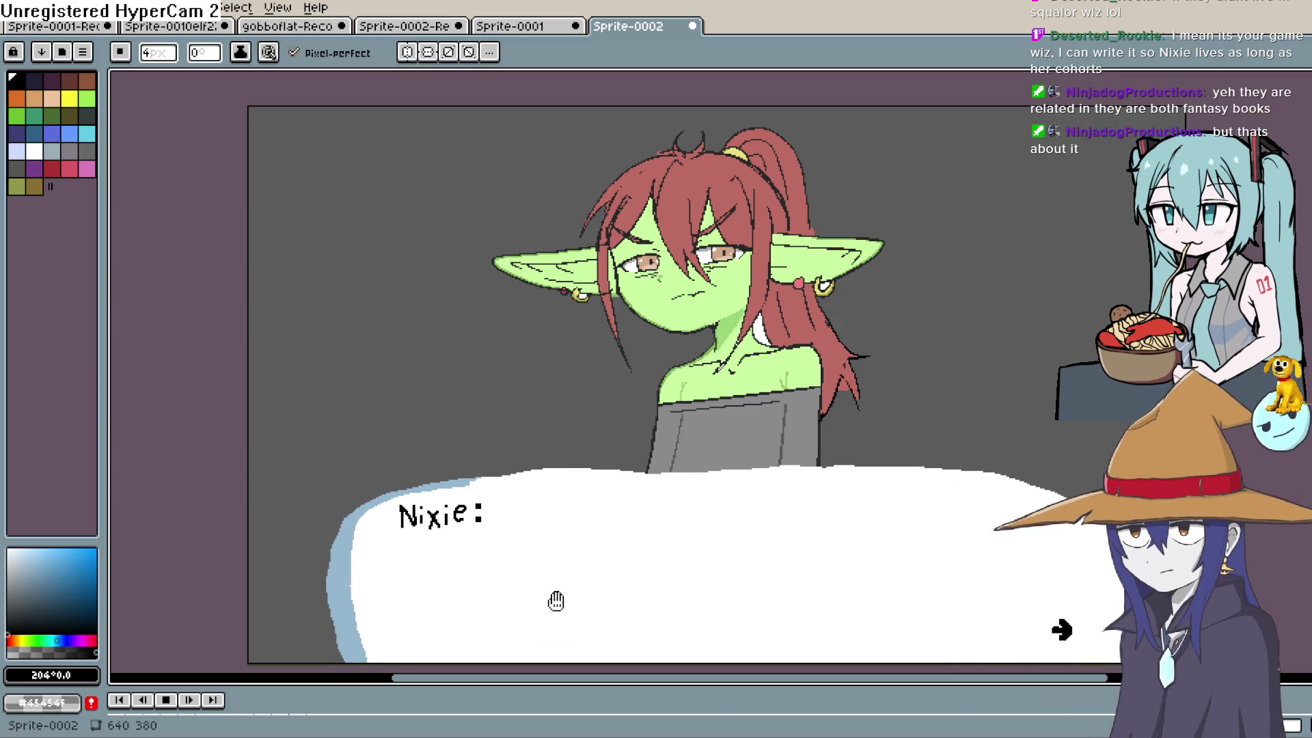
mouse_move(569, 506)
left_mouse_down()
mouse_move(534, 496)
mouse_move(490, 512)
left_mouse_up()
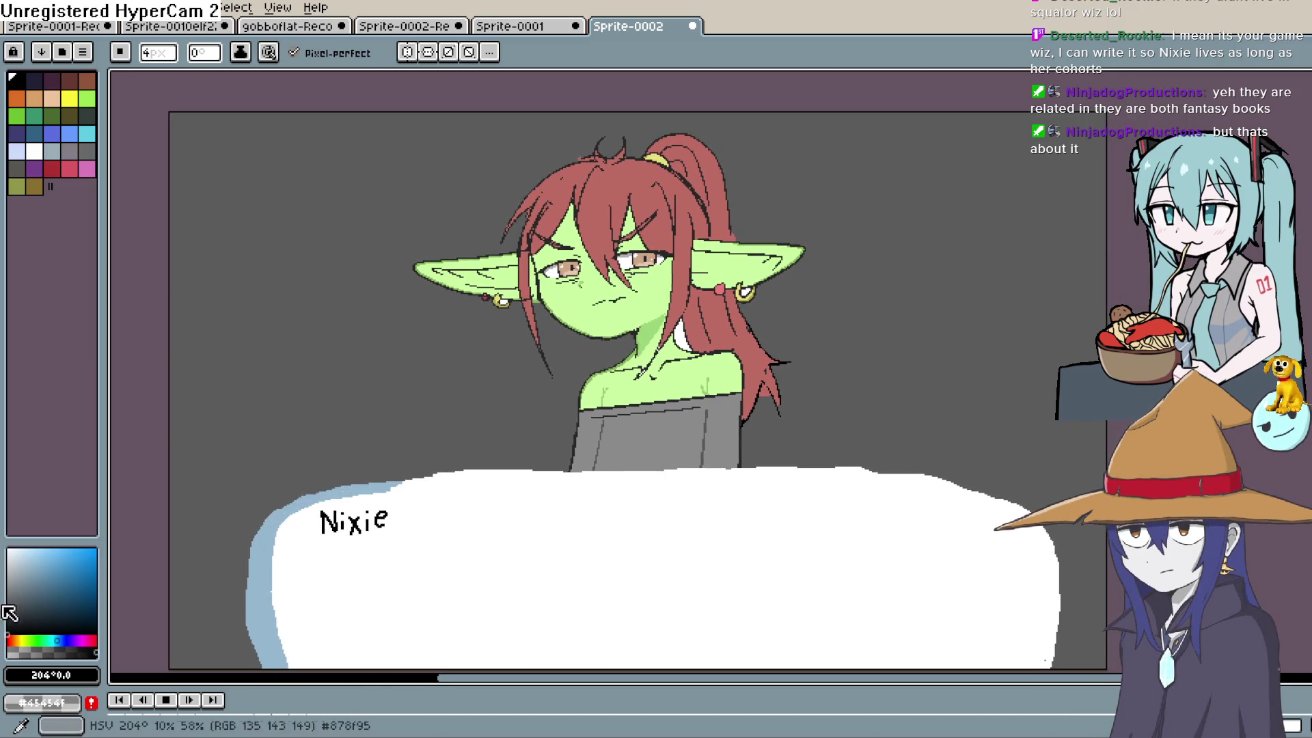